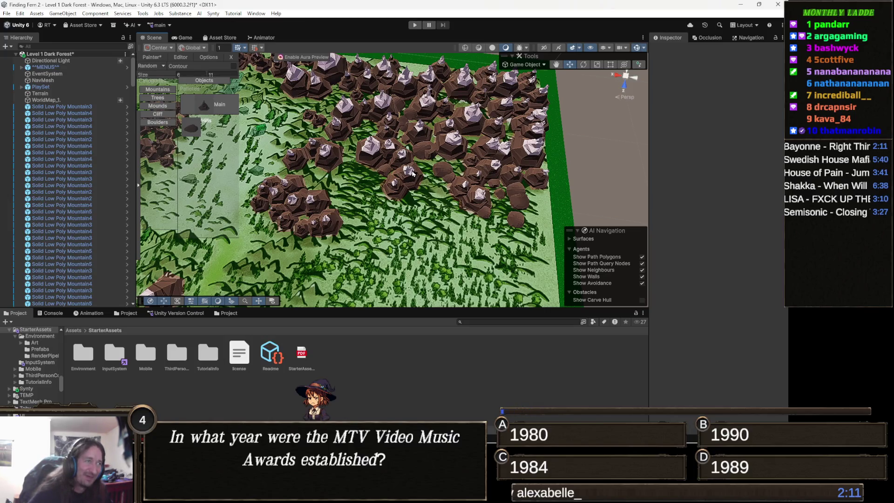
- Brush more low-poly rock prefabs into and along the existing rock clusters with the Mountains brush
drag(441, 171, 441, 145)
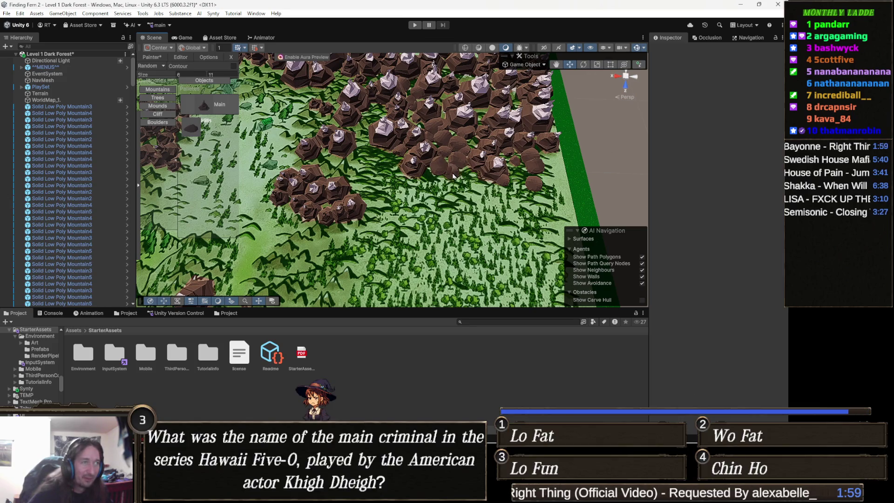
mouse_move(470, 177)
mouse_down()
mouse_move(442, 172)
mouse_move(469, 190)
mouse_up()
mouse_move(401, 181)
mouse_down()
mouse_move(368, 183)
mouse_move(395, 172)
mouse_up()
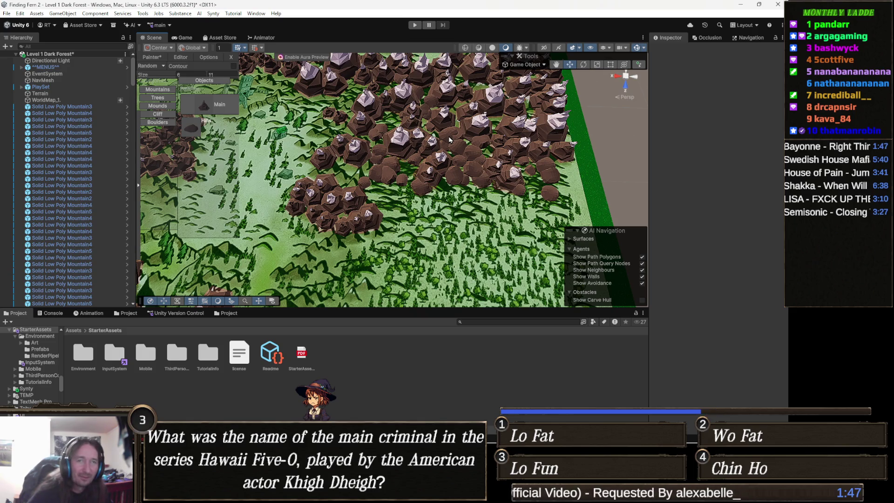
mouse_move(451, 169)
mouse_down()
mouse_move(461, 190)
mouse_move(391, 185)
mouse_up()
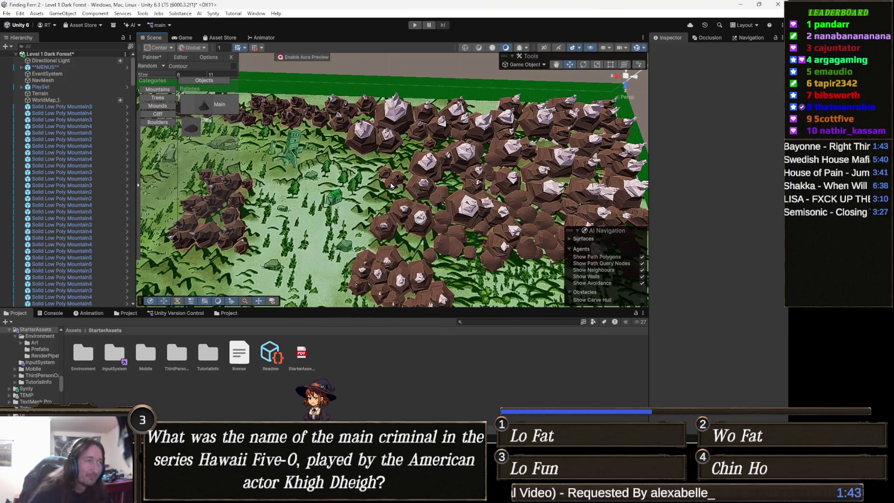
mouse_move(386, 201)
mouse_down()
mouse_move(361, 226)
mouse_move(367, 209)
mouse_move(360, 210)
mouse_move(394, 188)
mouse_move(377, 187)
mouse_move(401, 176)
mouse_move(403, 193)
mouse_move(399, 173)
mouse_move(409, 144)
mouse_move(417, 149)
mouse_up()
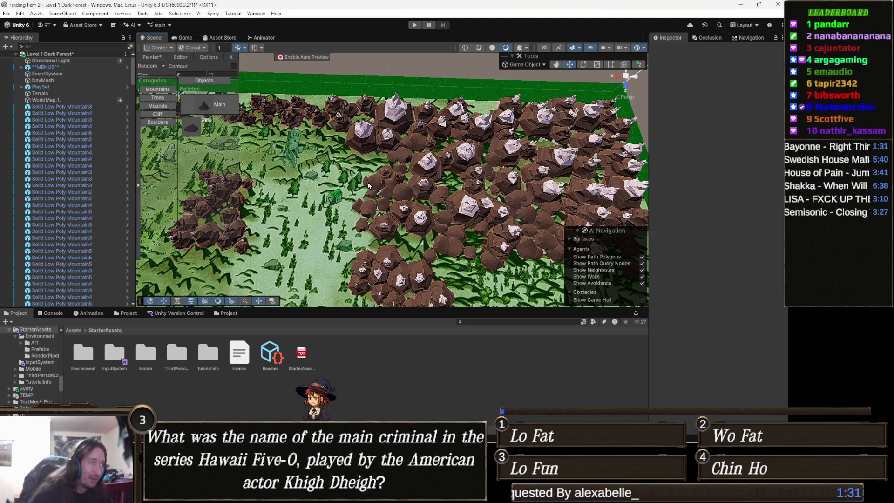
drag(365, 182, 354, 164)
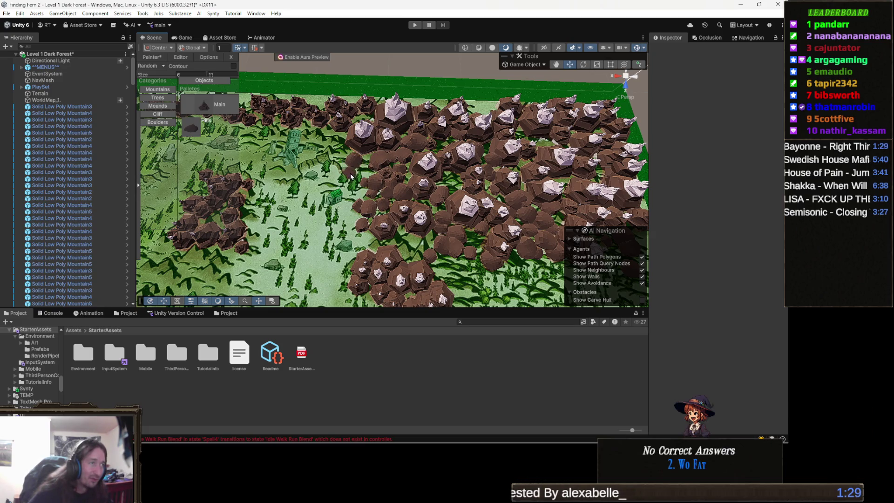
scroll(363, 182, down, 1)
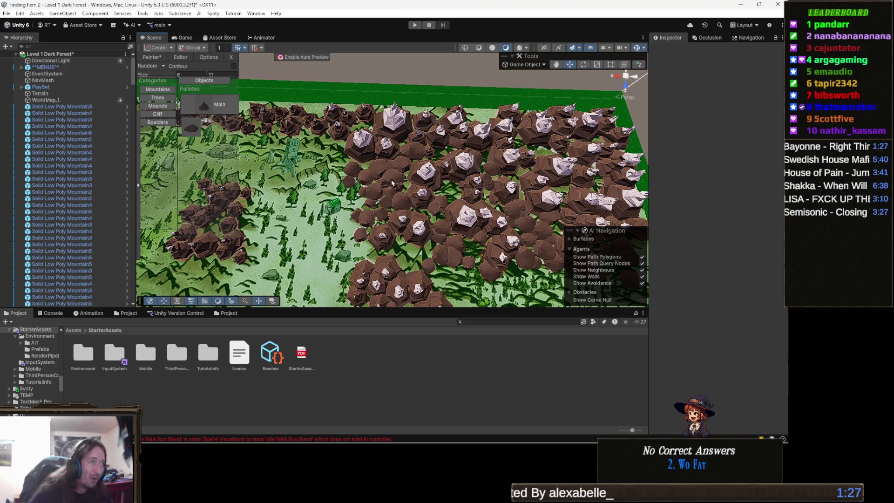
- Paint more rocks across the cluster's edge, then zoom in over the terrain
mouse_move(357, 164)
mouse_down()
mouse_move(315, 143)
mouse_move(333, 158)
mouse_move(331, 144)
mouse_up()
mouse_move(307, 181)
mouse_down()
mouse_move(358, 179)
mouse_move(384, 161)
mouse_move(441, 170)
mouse_up()
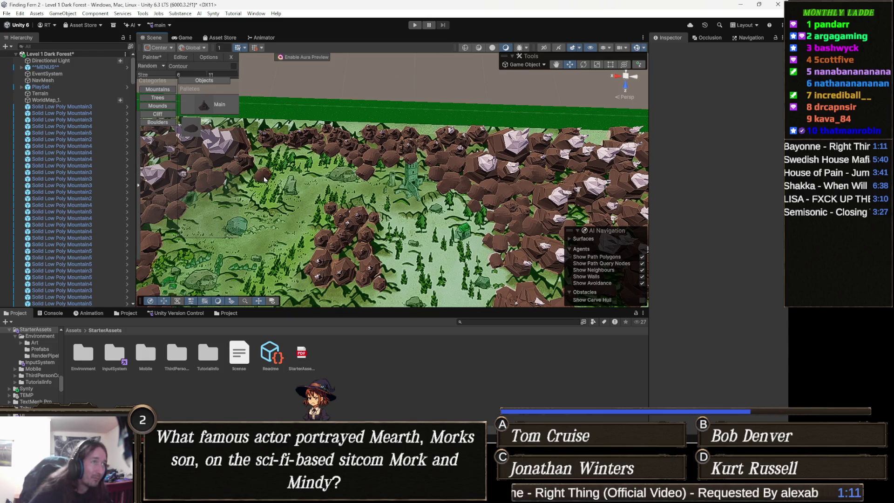
scroll(262, 175, up, 2)
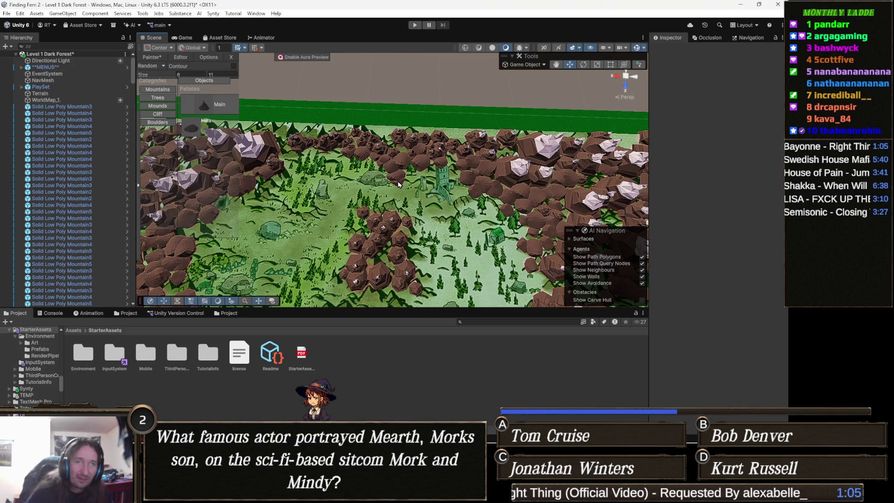
scroll(302, 191, up, 2)
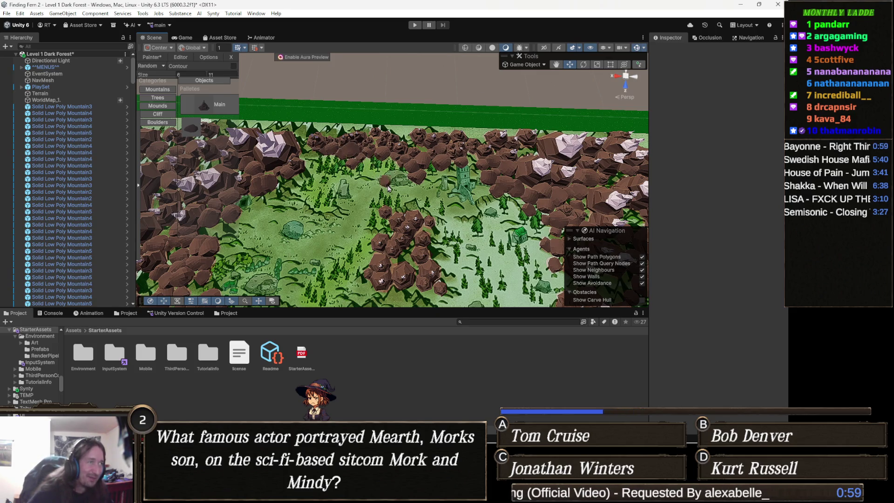
scroll(374, 156, up, 2)
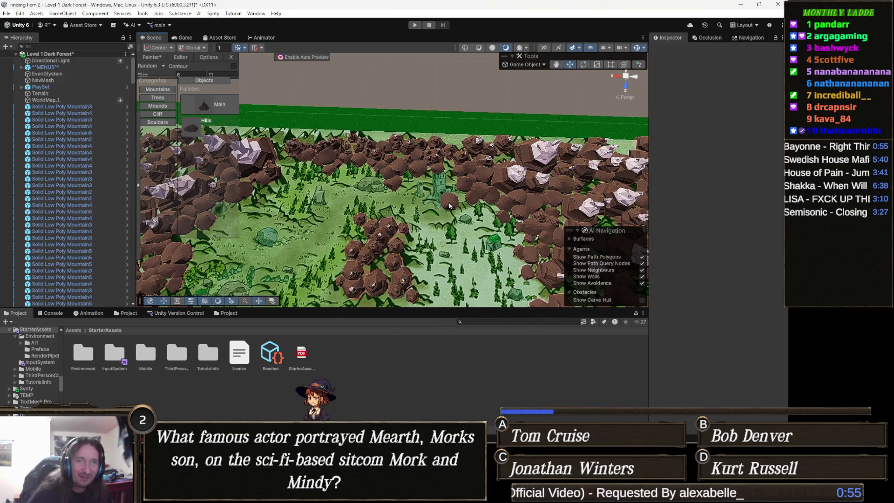
scroll(391, 179, up, 2)
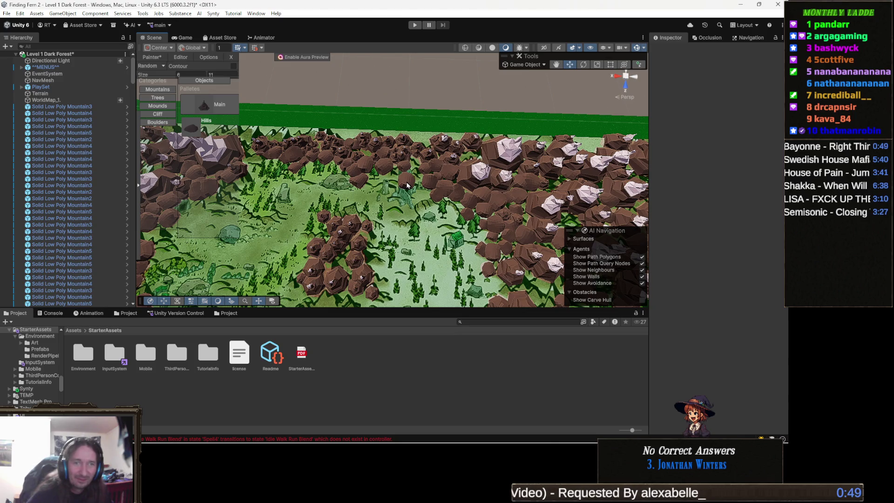
- Move the view over the boulder field and toward the forest area
mouse_move(408, 186)
mouse_down()
mouse_move(434, 202)
mouse_move(418, 214)
mouse_move(404, 183)
mouse_move(375, 199)
mouse_move(424, 188)
mouse_up()
drag(428, 256, 509, 205)
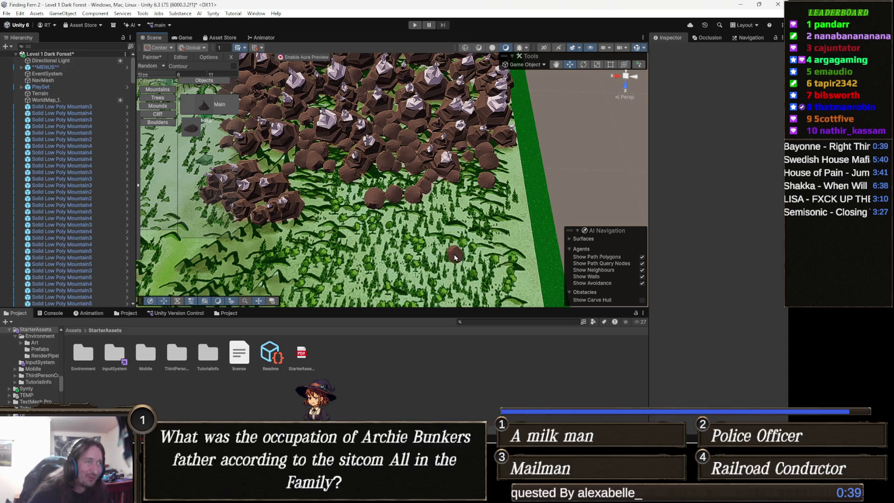
mouse_move(427, 203)
mouse_down()
mouse_move(410, 200)
mouse_move(463, 178)
mouse_move(412, 129)
mouse_move(412, 168)
mouse_move(431, 193)
mouse_move(415, 212)
mouse_move(433, 205)
mouse_move(409, 191)
mouse_up()
scroll(432, 193, up, 2)
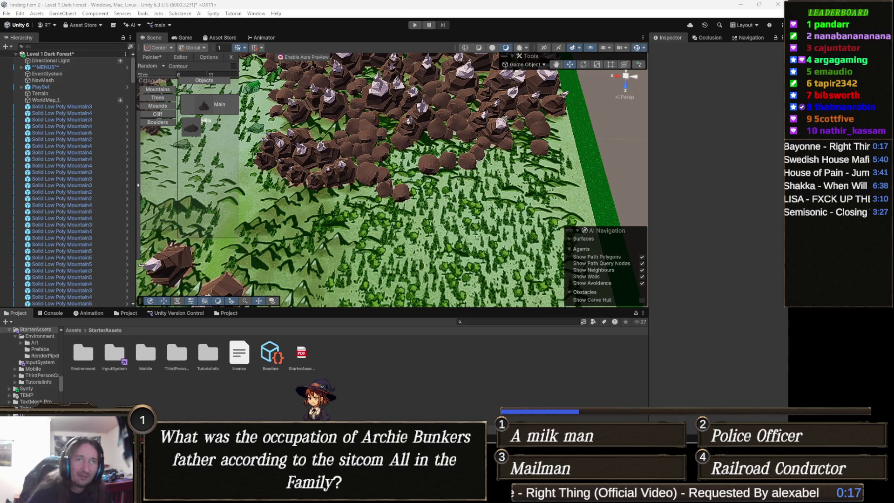
scroll(480, 212, up, 5)
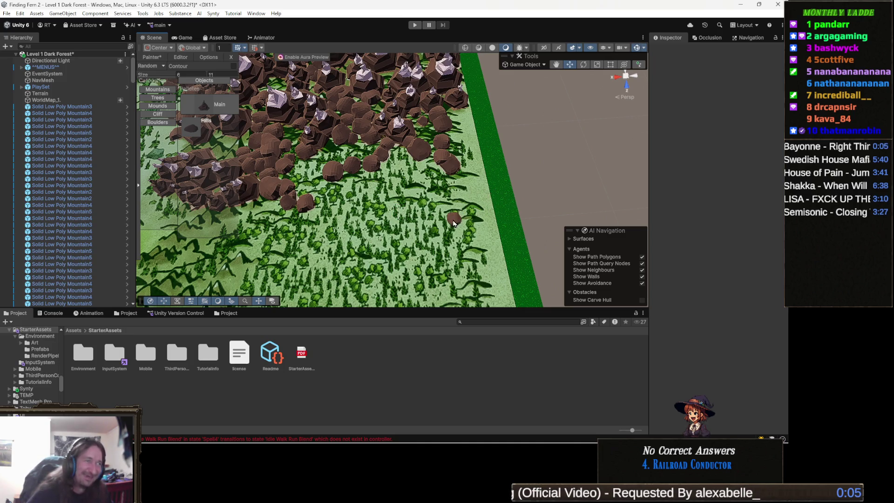
drag(391, 226, 391, 176)
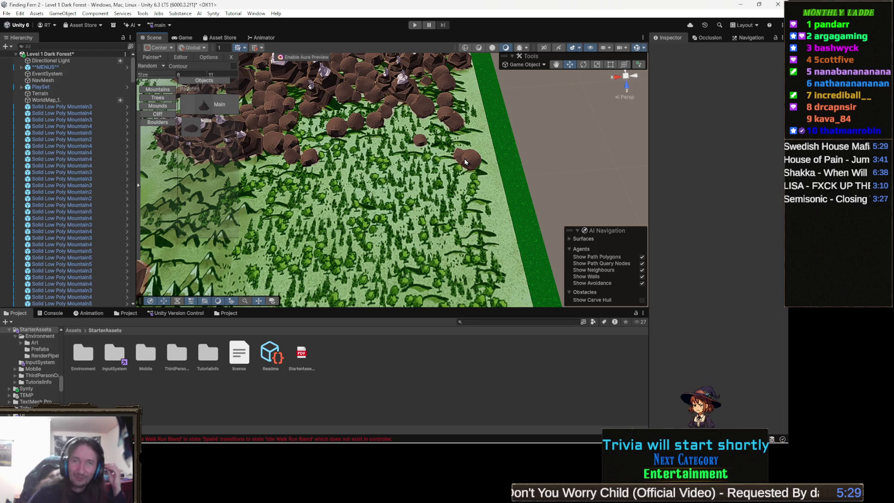
- Place a single boulder on the forest floor and paint a small boulder cluster among the trees
click(463, 213)
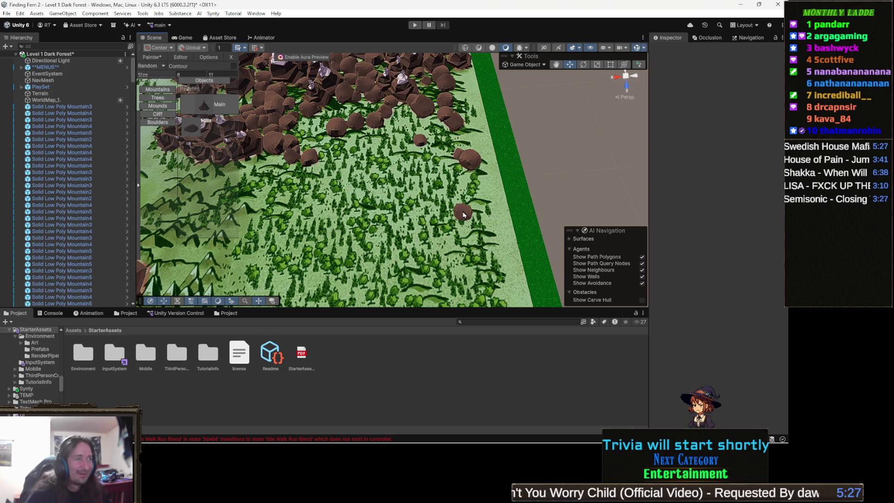
key(Up)
key(Up)
drag(488, 182, 456, 182)
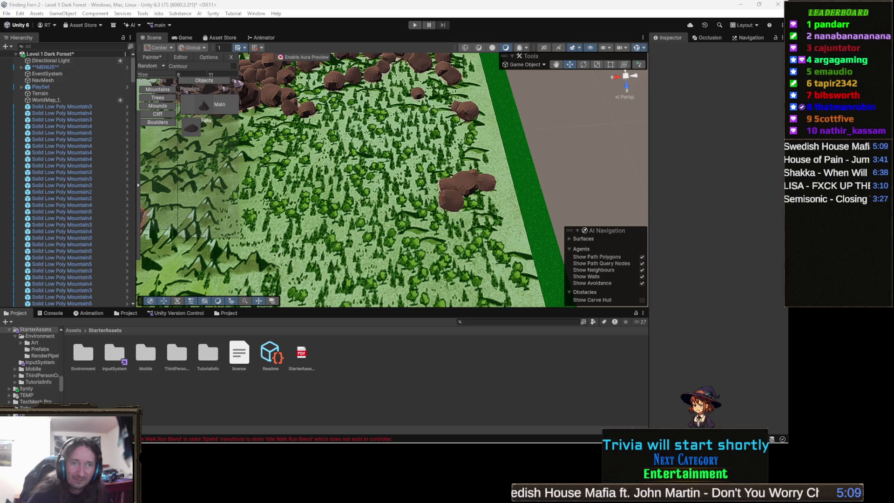
scroll(355, 175, up, 3)
mouse_move(356, 175)
mouse_down()
mouse_move(371, 196)
mouse_move(496, 176)
mouse_up()
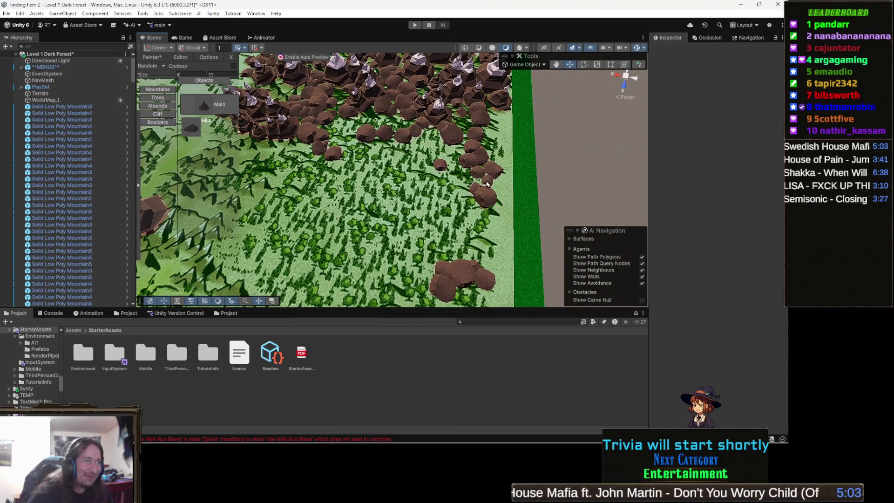
scroll(279, 193, up, 5)
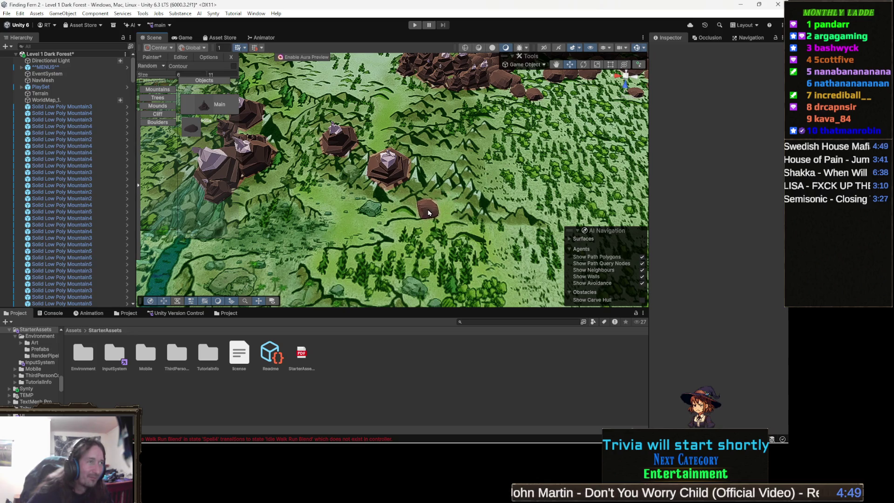
- Fly forward over the terrain and paint boulders onto the open grass
key(Up)
key(Up)
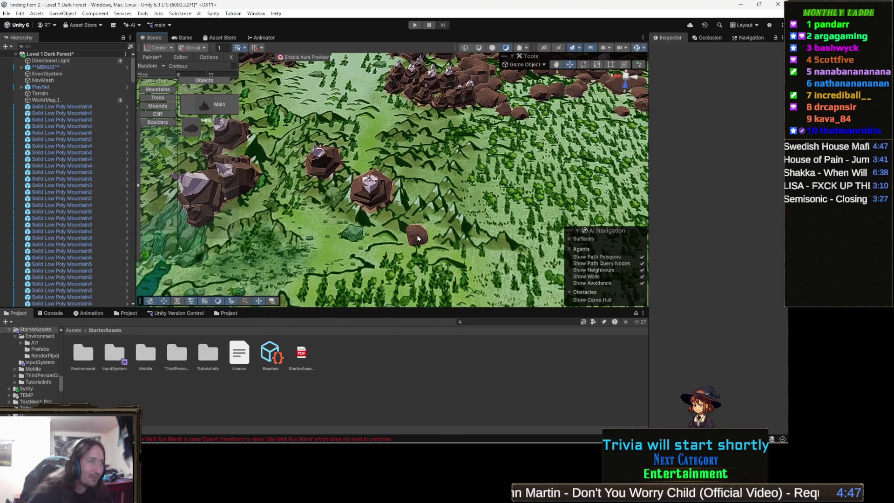
mouse_move(294, 175)
mouse_down()
mouse_move(351, 146)
mouse_move(331, 151)
mouse_move(326, 181)
mouse_up()
key(Up)
key(Up)
key(Up)
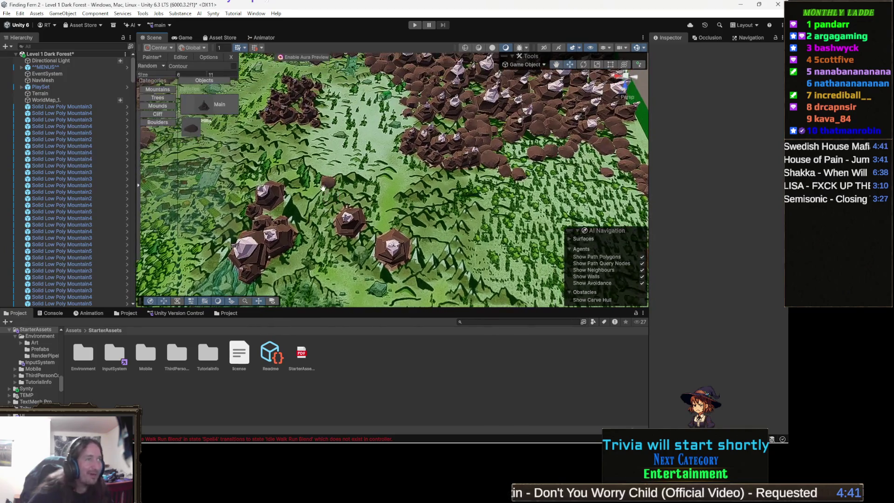
key(Up)
key(Up)
key(Up)
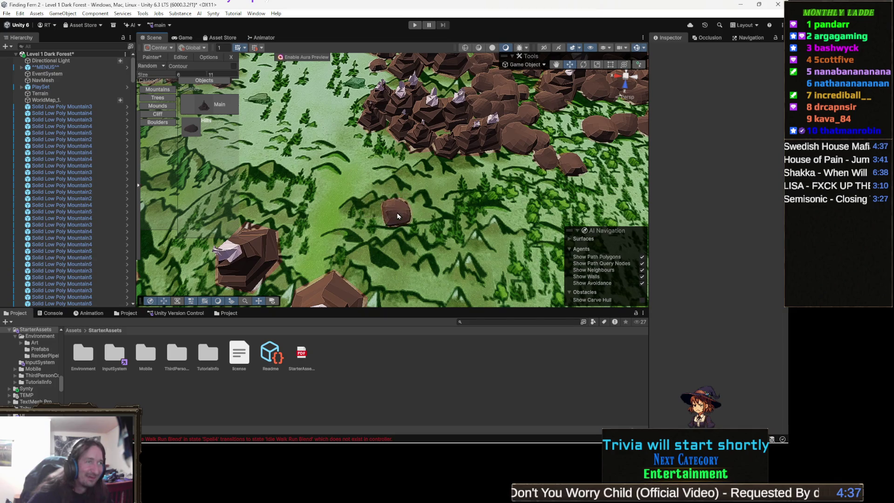
drag(397, 212, 359, 194)
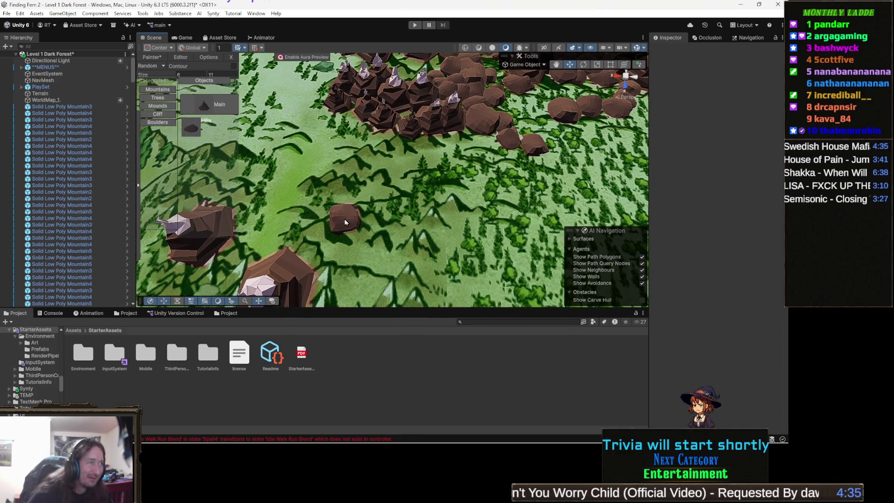
mouse_move(357, 223)
mouse_down()
mouse_move(358, 141)
mouse_move(395, 128)
mouse_move(387, 177)
mouse_move(372, 186)
mouse_move(334, 178)
mouse_up()
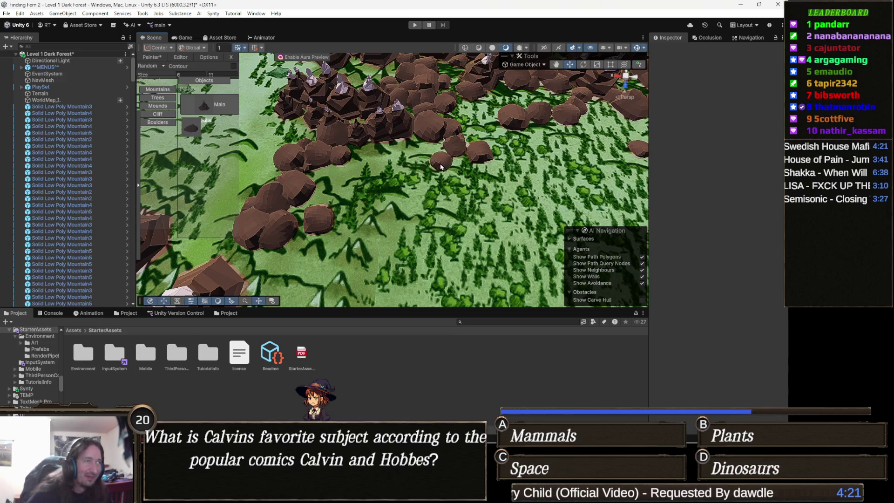
scroll(377, 169, up, 4)
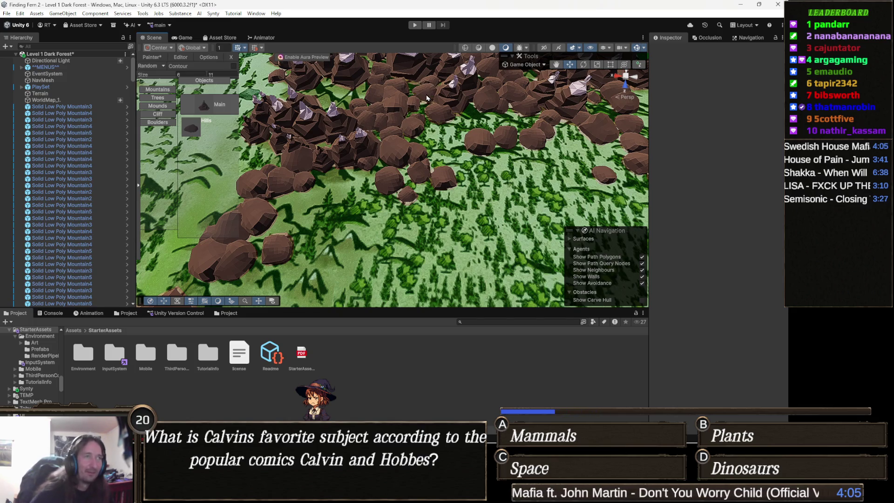
- Paint boulders beside the existing rocks and add two small boulders near the cluster
drag(364, 106, 465, 201)
scroll(456, 149, up, 5)
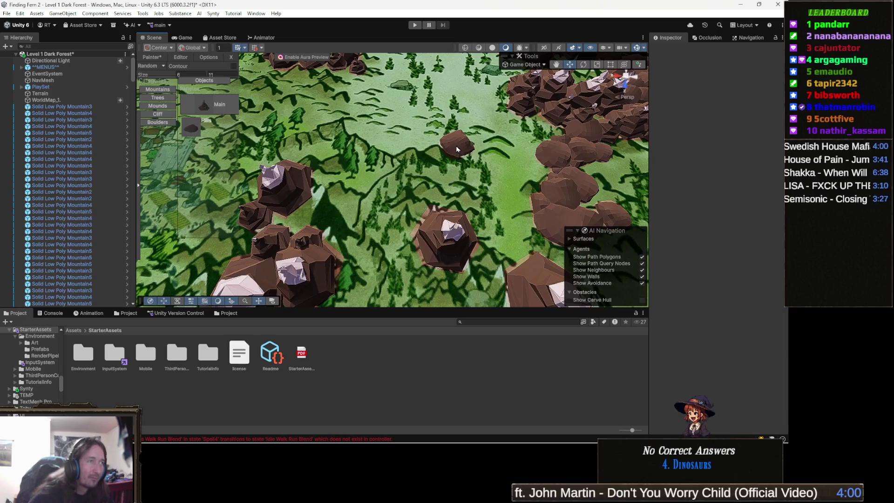
scroll(454, 151, down, 2)
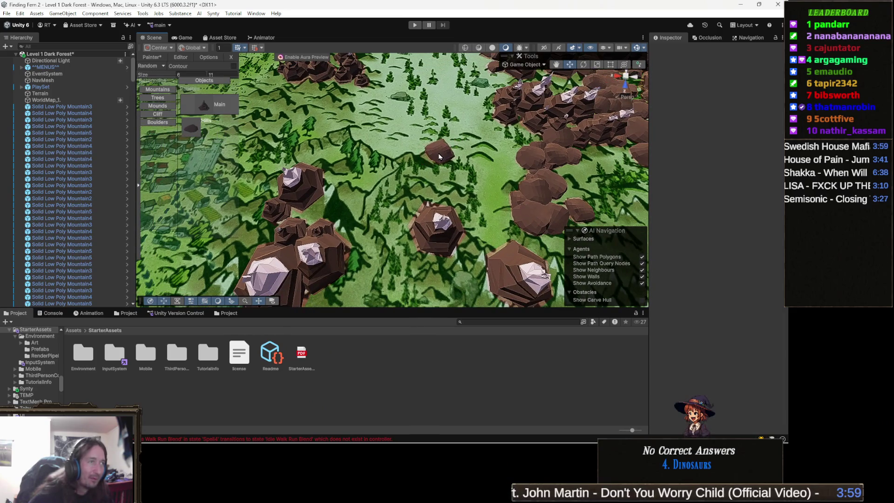
drag(453, 155, 463, 147)
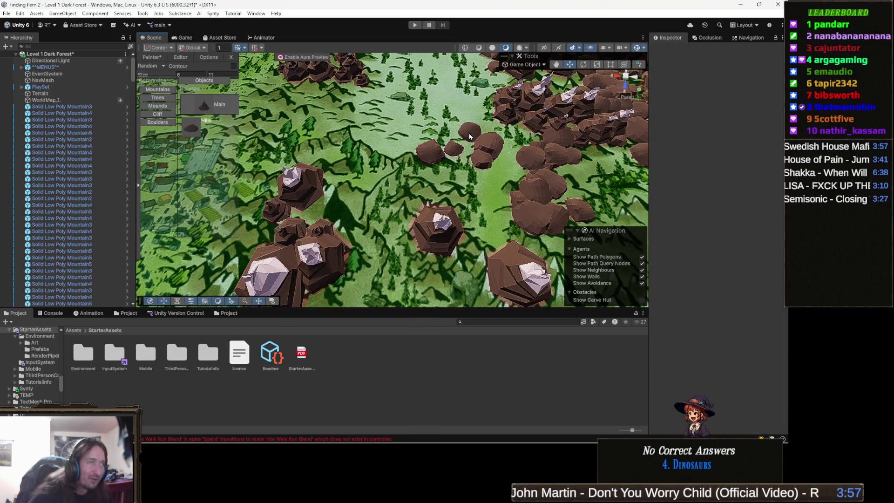
click(407, 159)
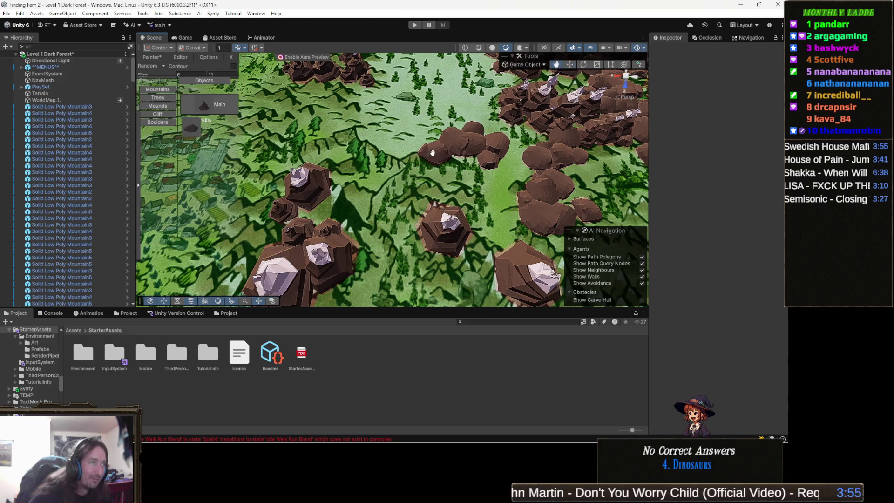
mouse_move(407, 147)
mouse_down()
mouse_move(430, 146)
mouse_move(369, 153)
mouse_up()
click(358, 200)
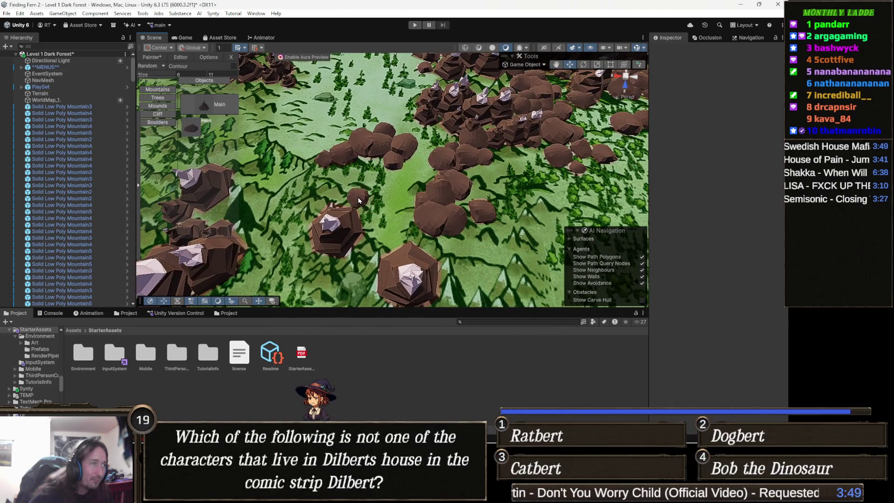
mouse_move(362, 199)
mouse_down()
mouse_move(434, 171)
mouse_move(388, 154)
mouse_move(373, 172)
mouse_move(400, 179)
mouse_up()
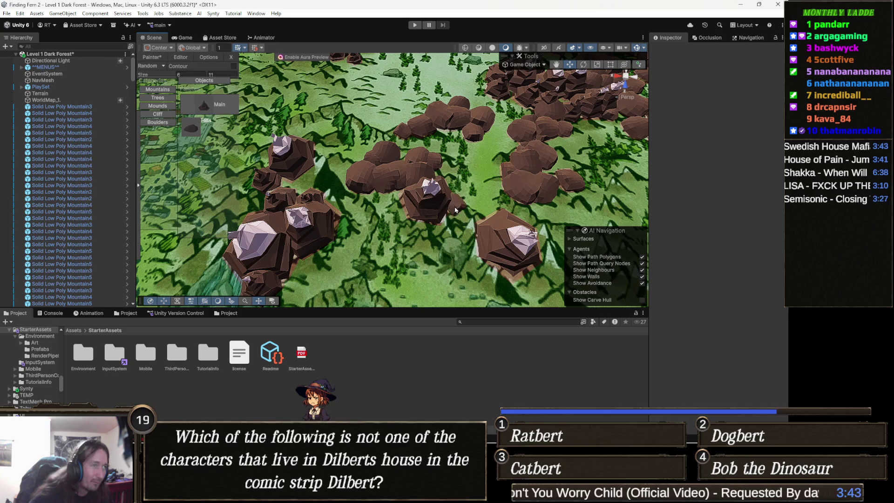
- Paint more boulders over the rock cluster and move the round boulder up and left
mouse_move(445, 235)
mouse_down()
mouse_move(409, 228)
mouse_move(391, 201)
mouse_up()
drag(331, 202, 316, 155)
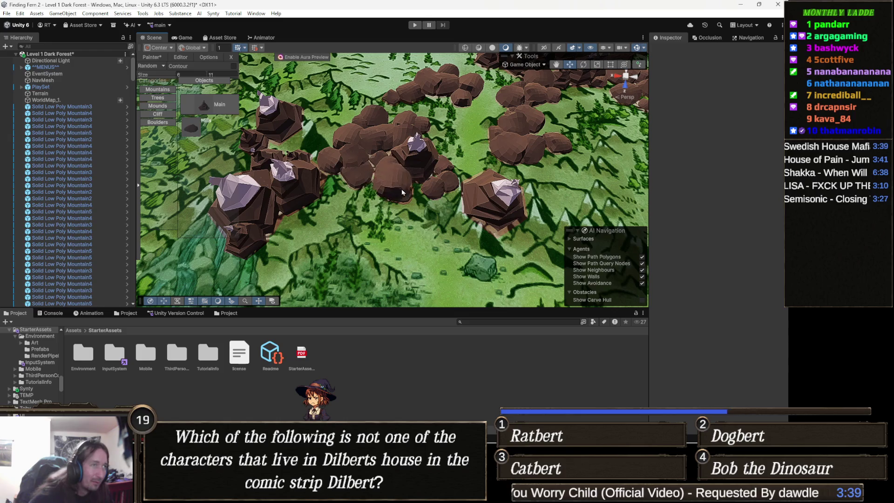
drag(402, 191, 446, 204)
drag(500, 225, 429, 207)
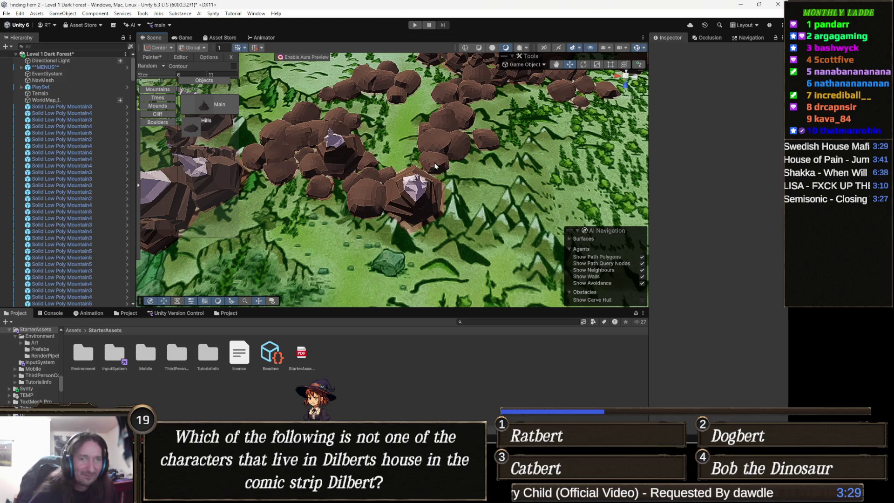
scroll(366, 157, down, 5)
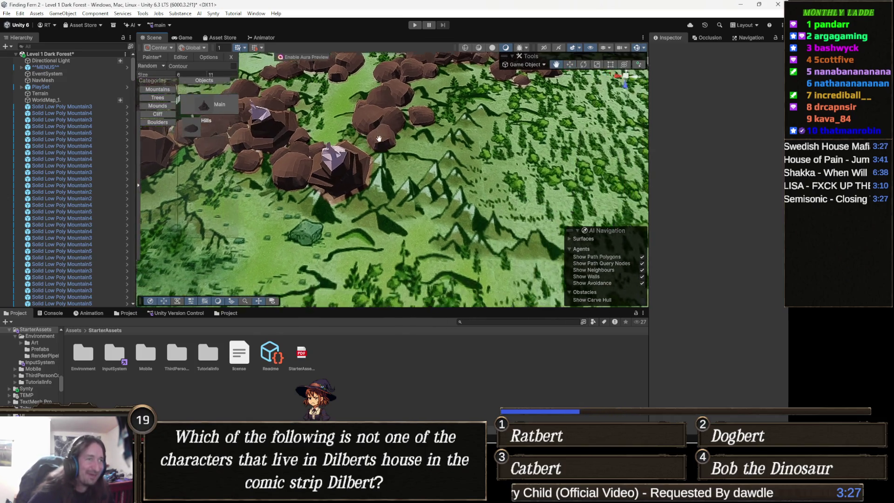
scroll(418, 139, up, 5)
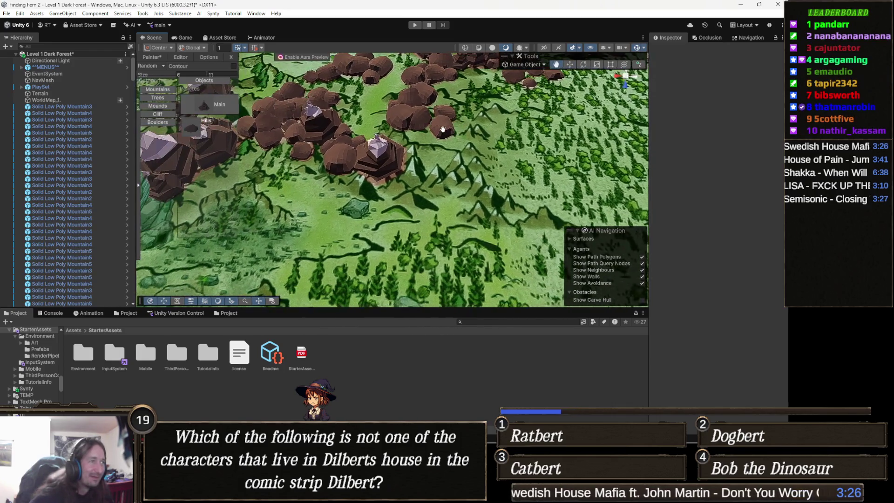
scroll(442, 129, up, 1)
key(w)
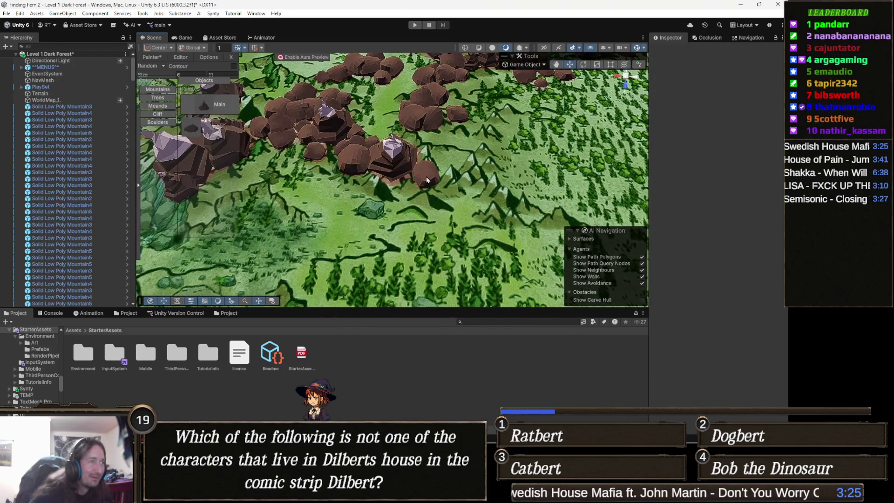
mouse_move(423, 192)
mouse_down()
mouse_move(407, 186)
mouse_move(438, 205)
mouse_move(402, 209)
mouse_up()
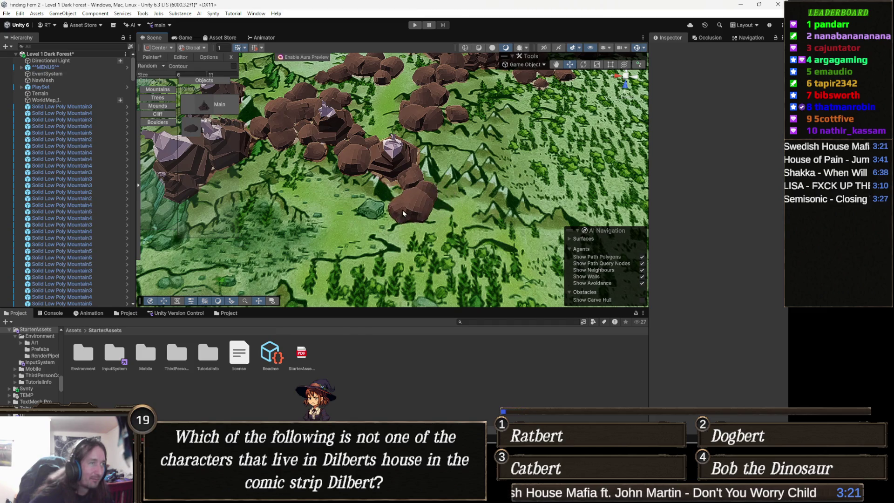
- Place a new boulder cluster farther across the terrain and hide WorldMap_1
key(Left)
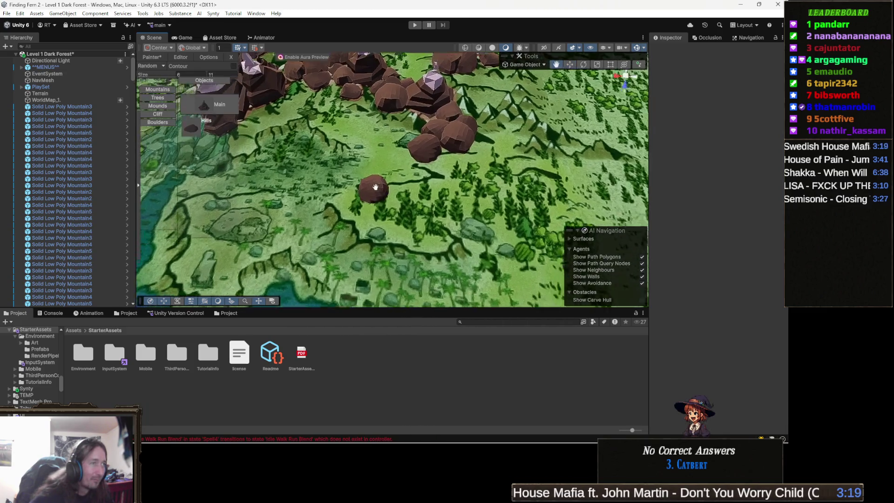
key(Left)
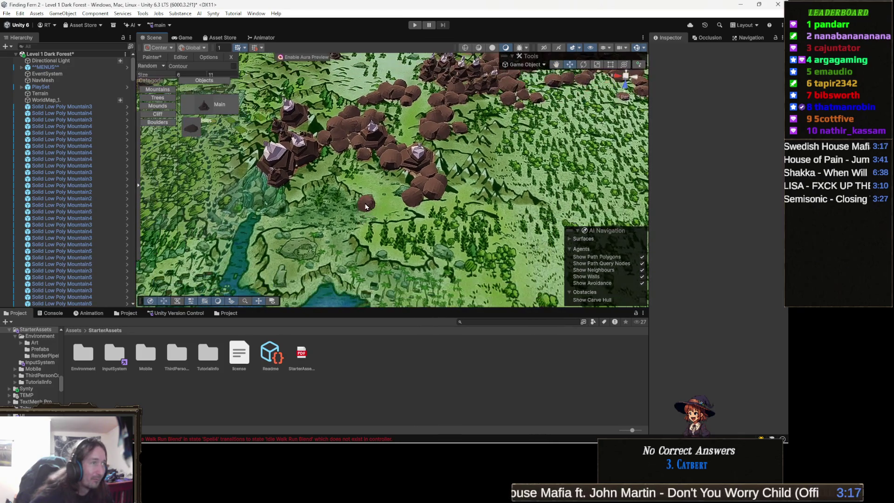
click(384, 186)
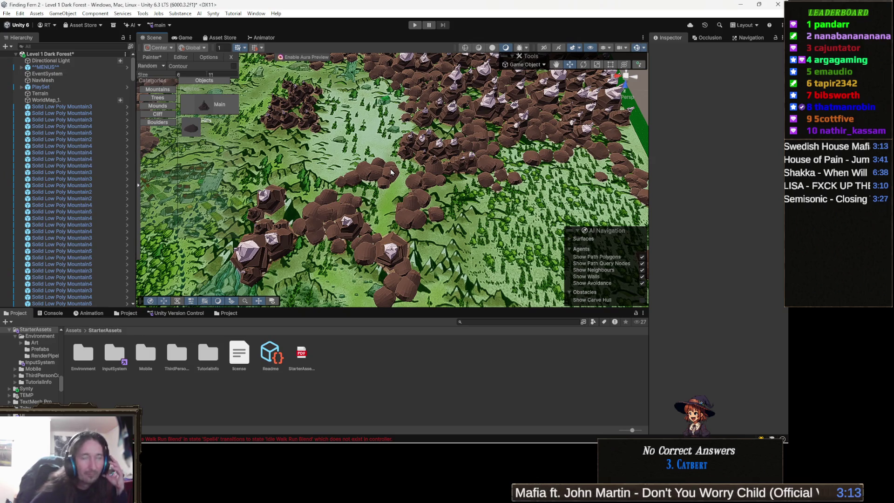
click(3, 100)
- Inspect the rocks against bare ground from a low angle, then show WorldMap_1 again and orbit the clusters
mouse_move(447, 195)
mouse_down()
mouse_move(455, 143)
mouse_move(457, 194)
mouse_move(373, 184)
mouse_up()
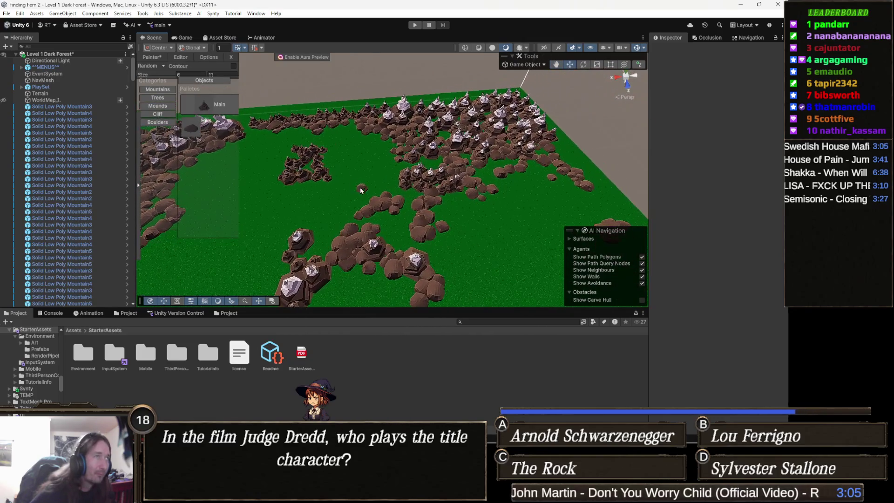
click(4, 99)
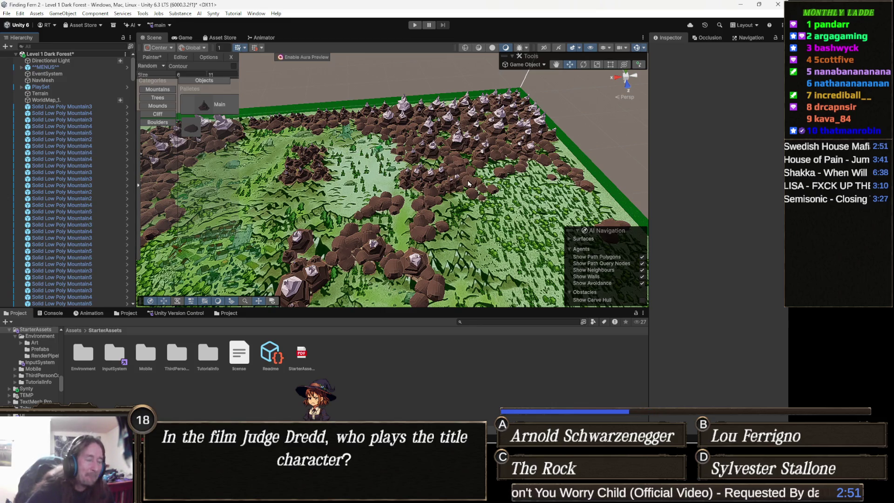
drag(457, 188, 337, 192)
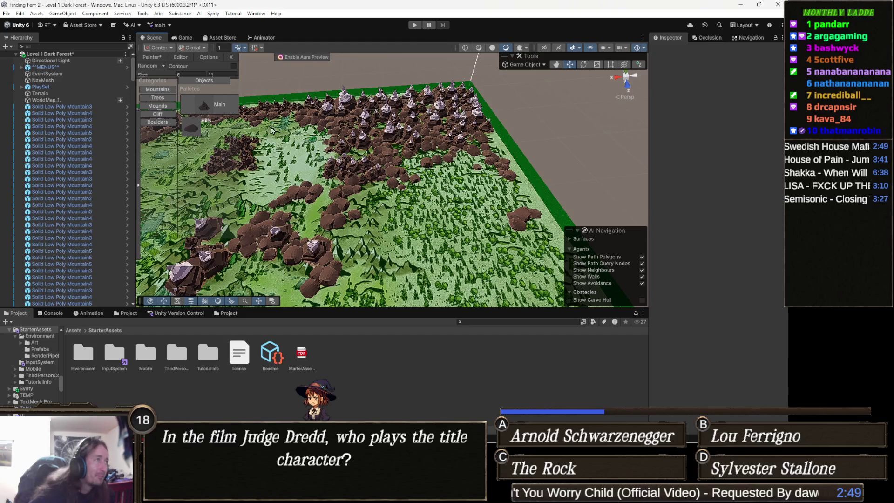
mouse_move(304, 162)
mouse_down()
mouse_move(232, 131)
mouse_move(279, 126)
mouse_move(387, 159)
mouse_up()
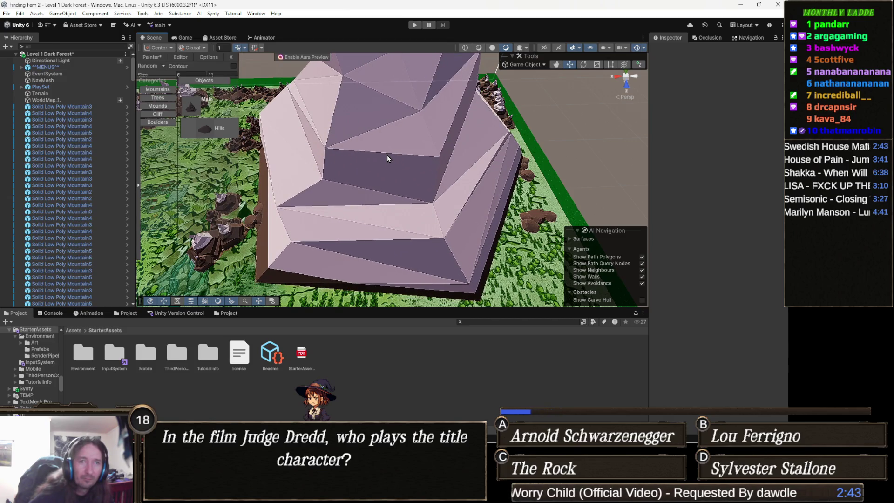
- Move the Main mountain up and right across the terrain
mouse_move(387, 158)
mouse_down()
mouse_move(409, 140)
mouse_move(414, 109)
mouse_move(413, 142)
mouse_move(367, 137)
mouse_move(433, 160)
mouse_move(363, 86)
mouse_move(298, 79)
mouse_up()
scroll(443, 163, up, 3)
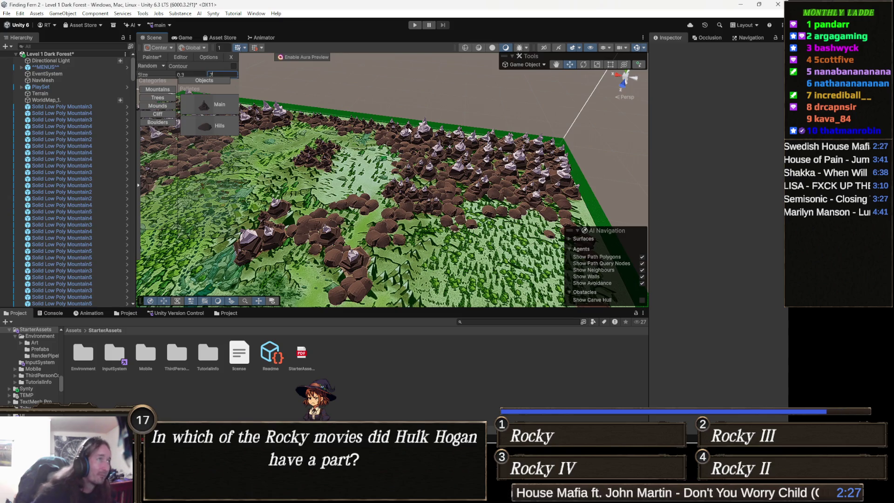
drag(339, 103, 326, 112)
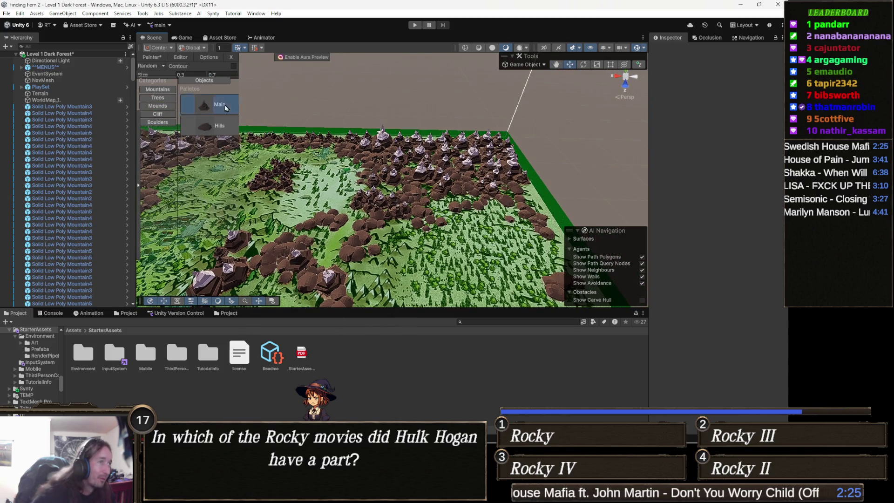
mouse_move(326, 187)
mouse_down()
mouse_move(345, 154)
mouse_move(448, 171)
mouse_up()
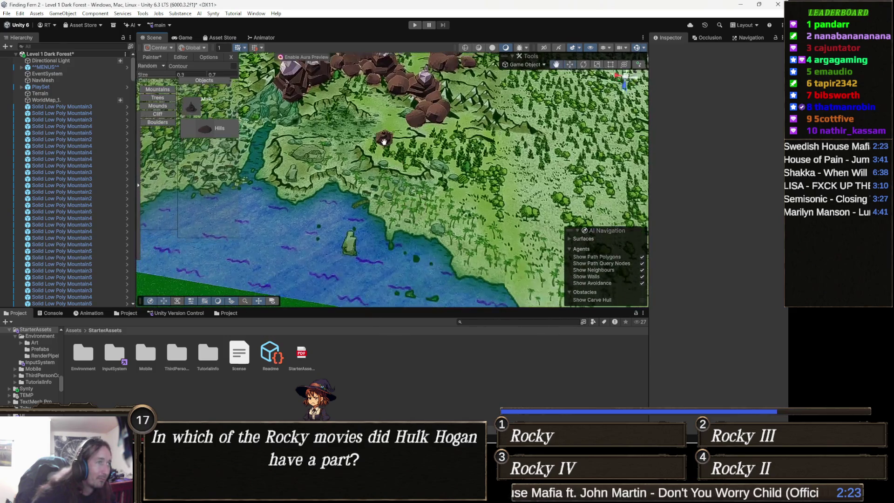
scroll(412, 164, up, 5)
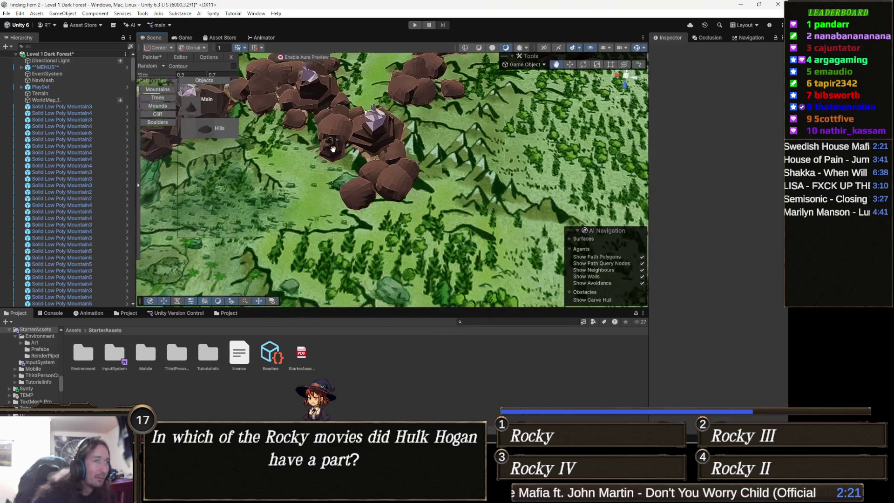
scroll(347, 141, down, 2)
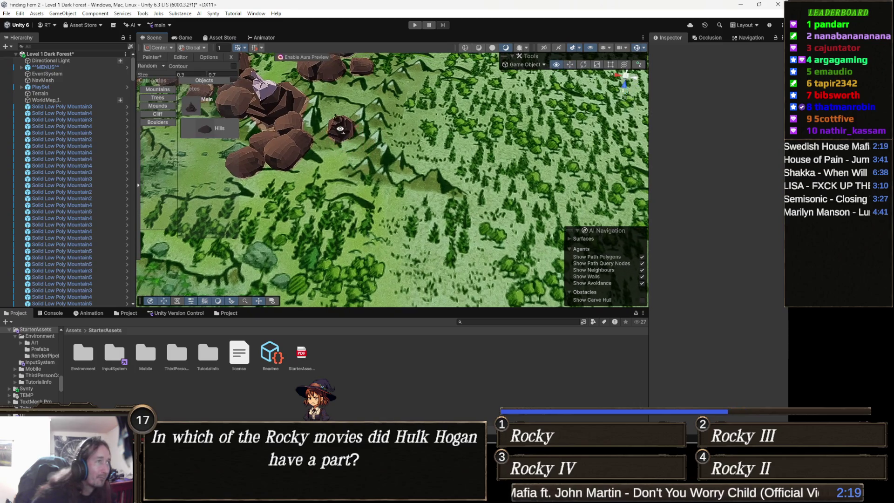
- Place a low-poly mountain in the cluster and paint more rocks extending it rightward
click(326, 125)
mouse_move(370, 128)
mouse_down()
mouse_move(380, 160)
mouse_move(405, 177)
mouse_move(367, 173)
mouse_move(390, 185)
mouse_up()
mouse_move(449, 199)
mouse_down()
mouse_move(409, 205)
mouse_move(381, 186)
mouse_move(365, 170)
mouse_move(363, 142)
mouse_up()
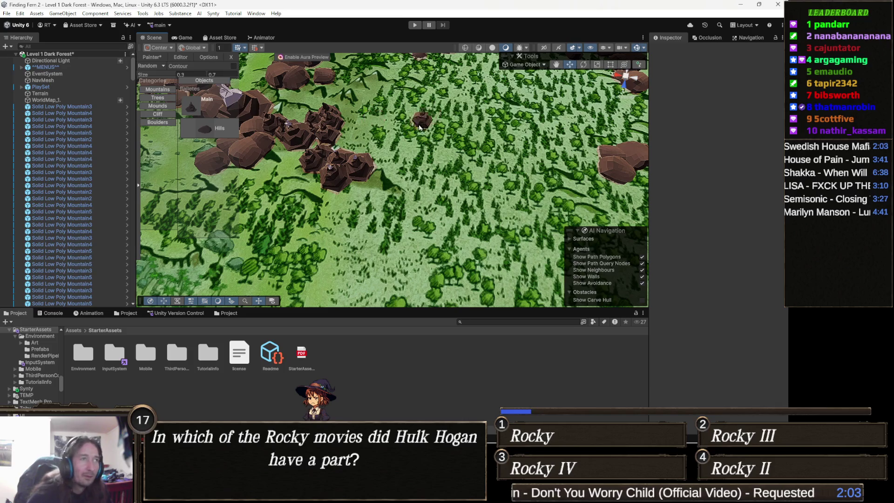
key(Right)
key(Right)
key(Right)
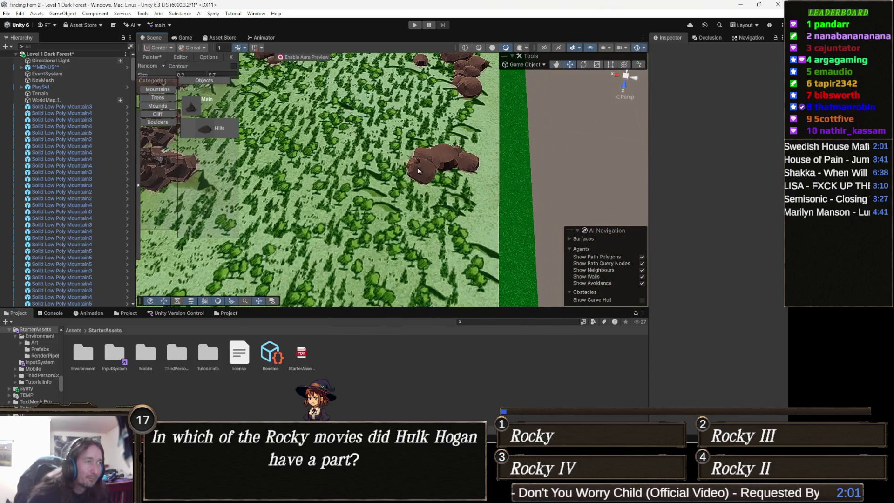
key(Up)
key(Up)
key(Up)
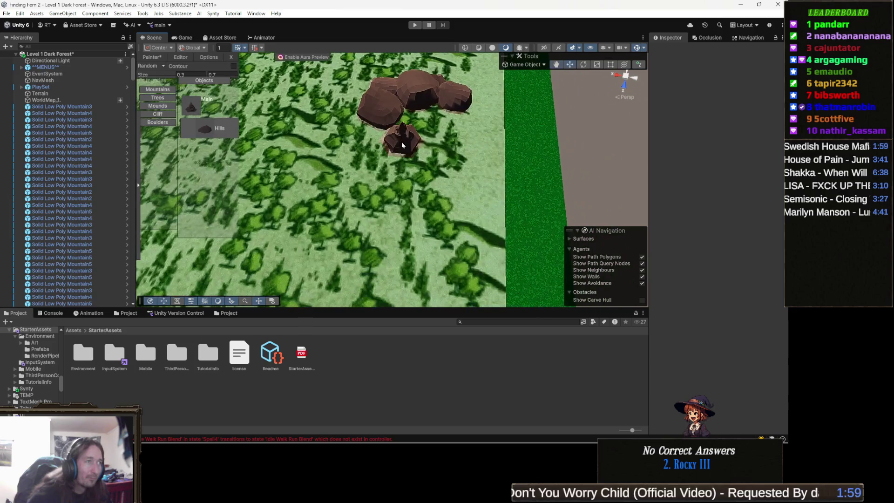
key(Down)
key(Left)
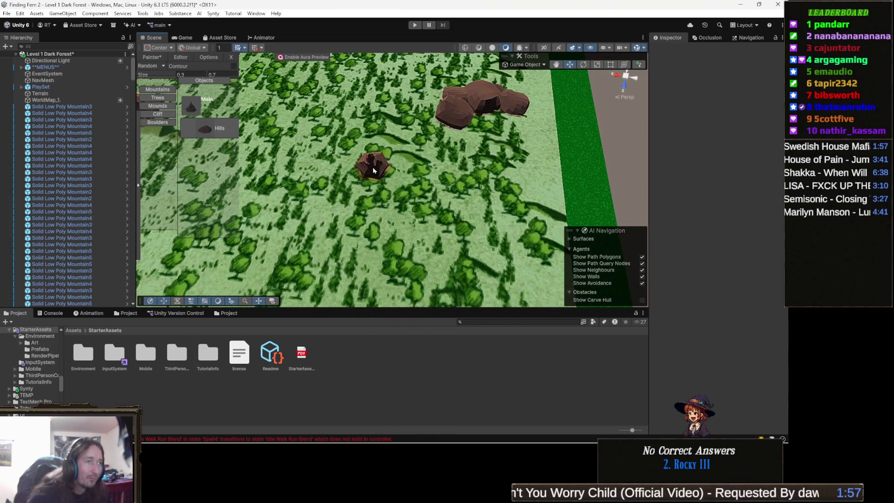
key(Up)
key(Up)
key(Up)
key(Right)
key(Right)
key(Right)
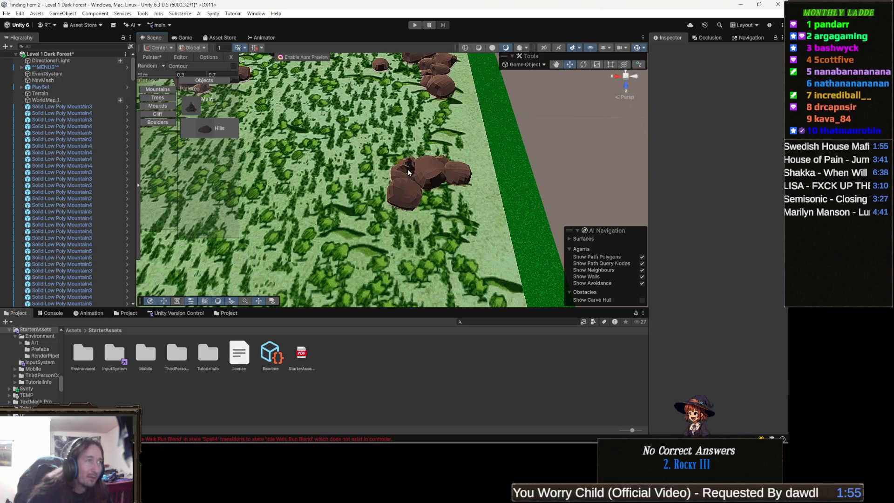
key(Up)
key(Up)
key(Up)
key(Left)
key(Left)
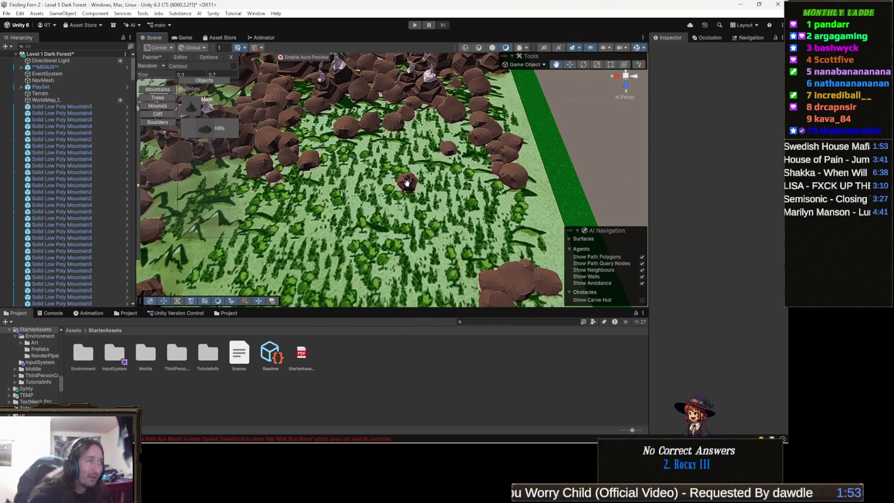
key(Up)
key(Up)
key(Up)
key(Right)
key(Right)
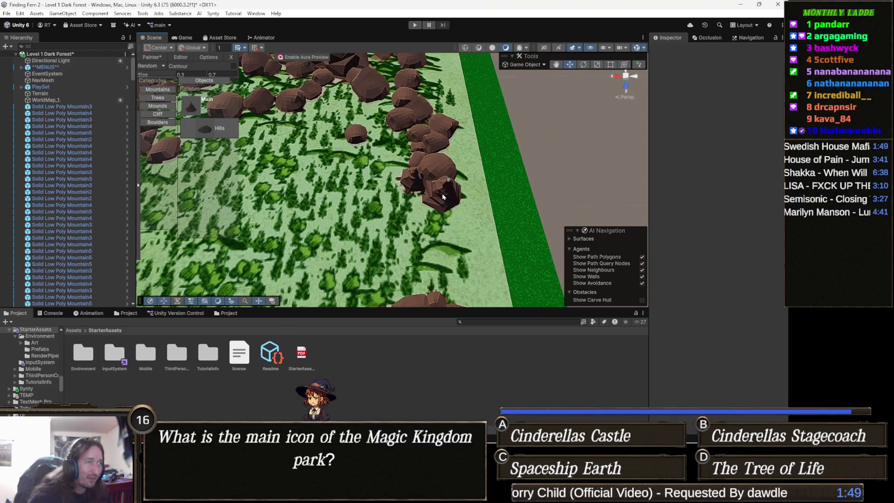
key(Down)
key(Down)
key(Down)
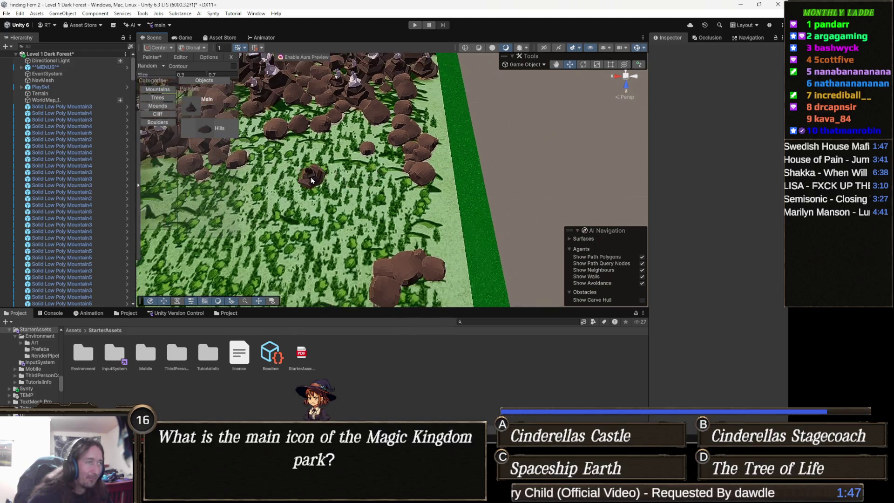
key(Up)
key(Up)
key(Up)
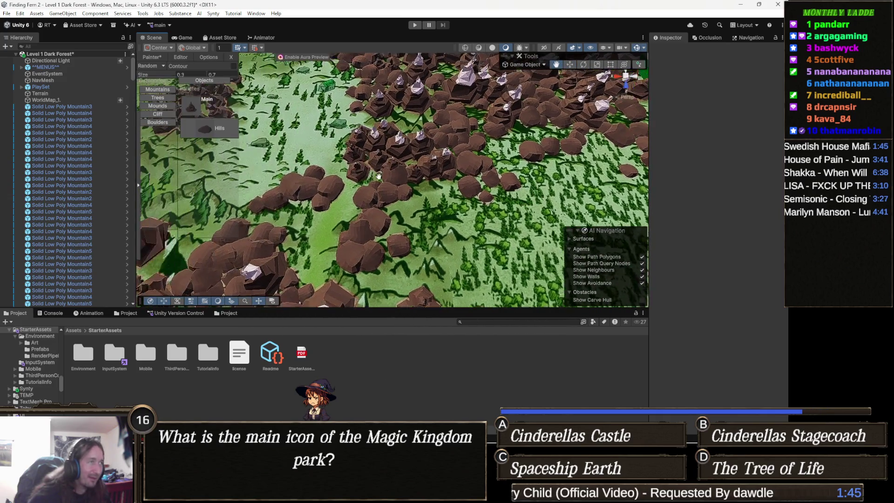
key(Up)
key(Up)
key(Up)
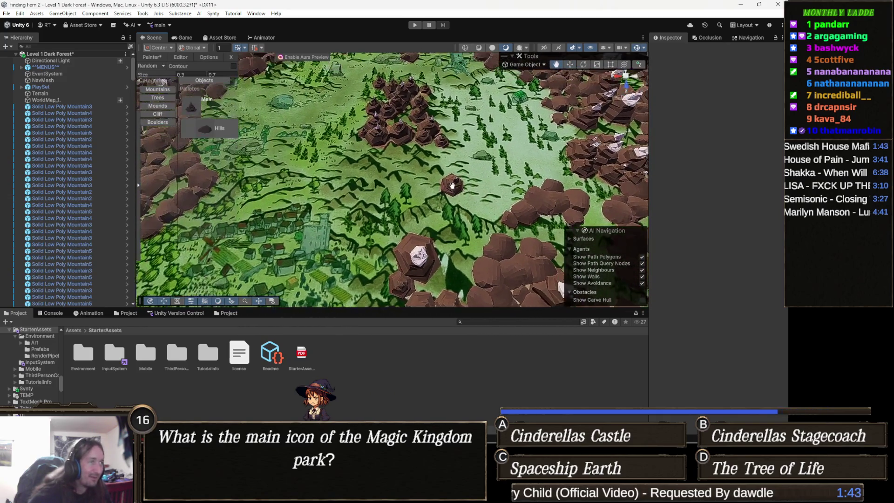
key(Up)
key(Up)
key(Up)
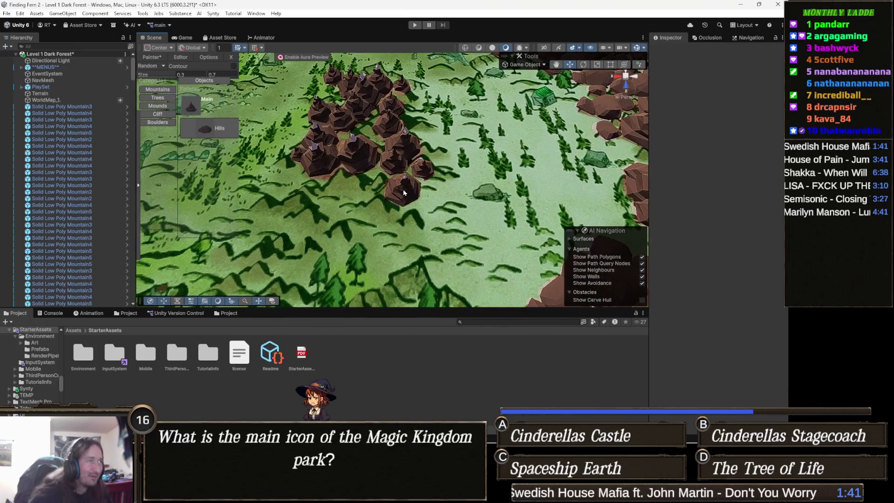
- Place two low-poly mountains below and at the lower-left edge of the cluster
click(414, 135)
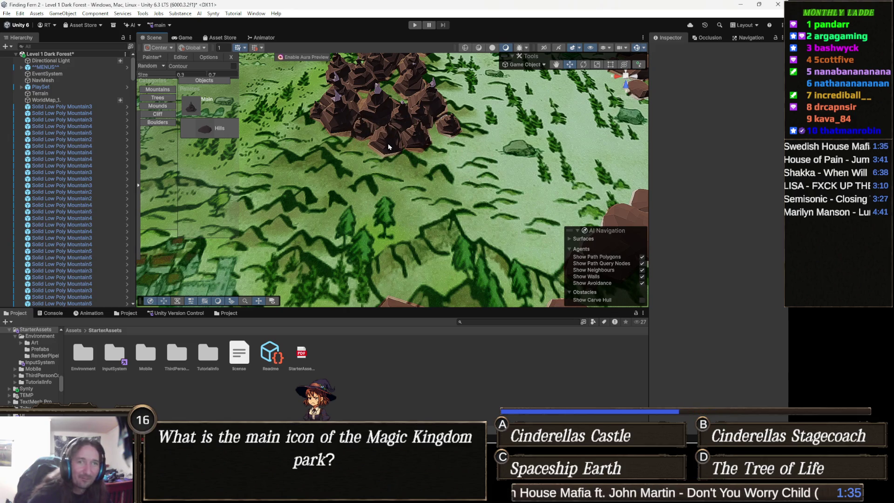
click(388, 146)
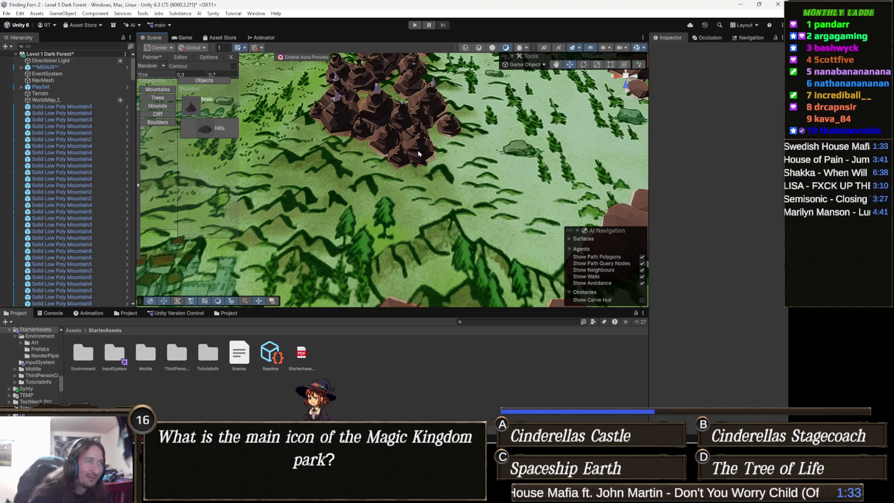
drag(418, 153, 466, 181)
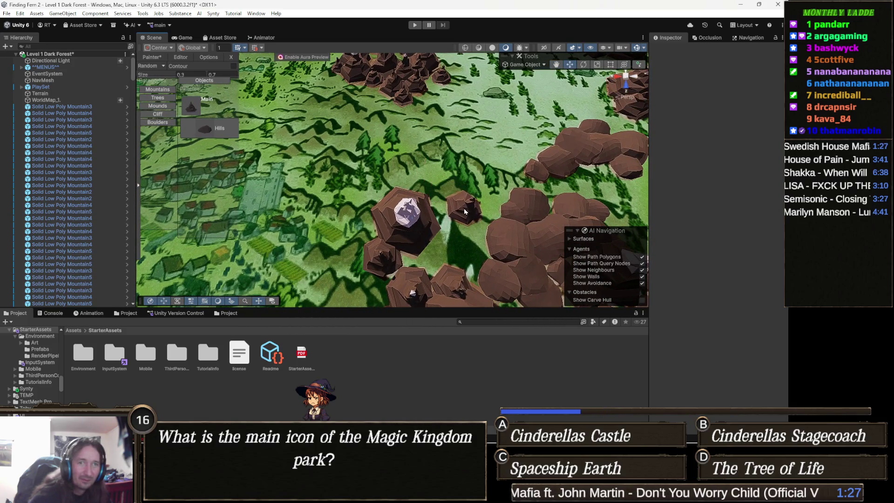
mouse_move(501, 198)
mouse_down()
mouse_move(448, 183)
mouse_move(399, 184)
mouse_move(379, 151)
mouse_move(385, 189)
mouse_move(397, 163)
mouse_move(390, 200)
mouse_move(428, 209)
mouse_up()
mouse_move(534, 224)
mouse_down()
mouse_move(413, 199)
mouse_move(443, 184)
mouse_move(412, 189)
mouse_move(414, 201)
mouse_up()
- Add another rock chunk to fill a gap in the mountain cluster
scroll(414, 202, up, 5)
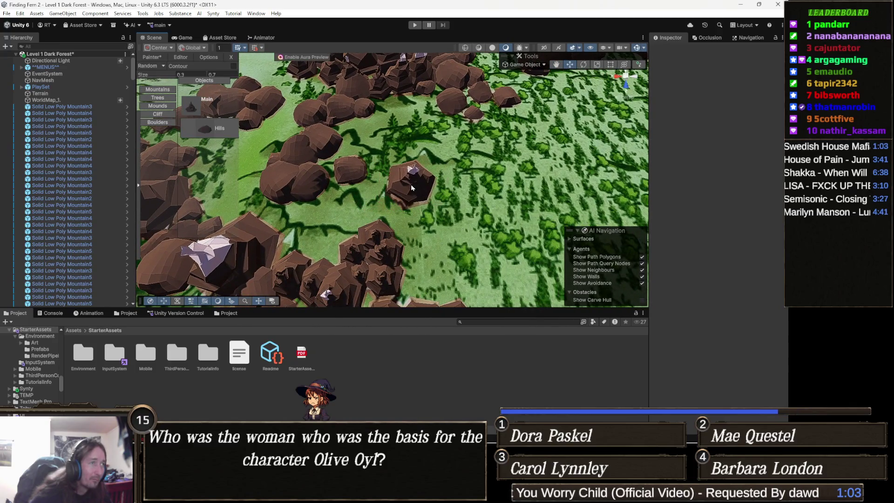
drag(409, 187, 411, 197)
click(411, 197)
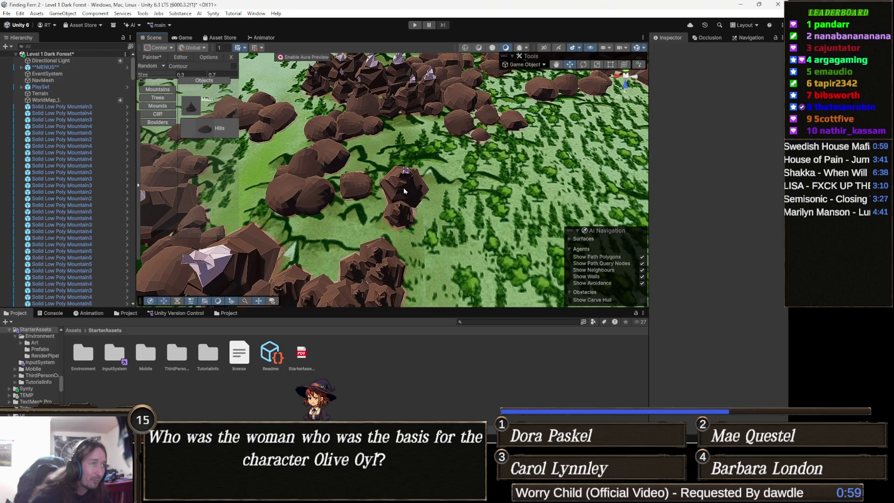
drag(398, 198, 421, 181)
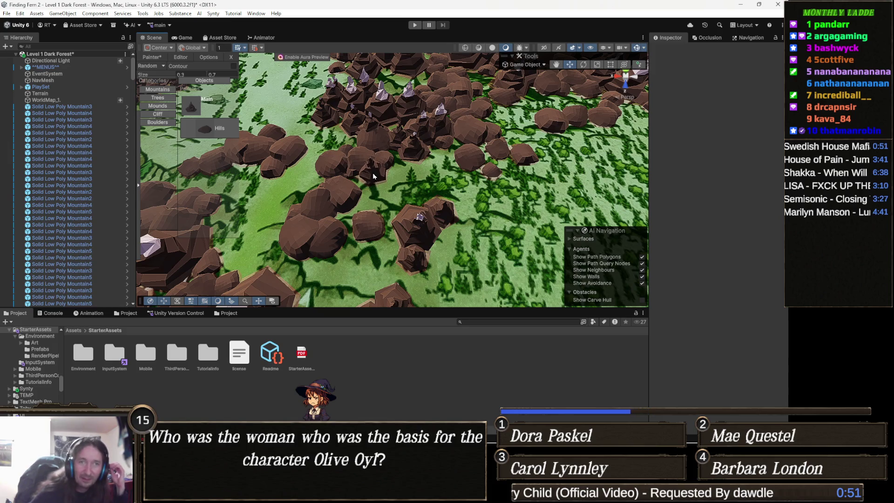
scroll(435, 170, down, 2)
scroll(435, 171, down, 5)
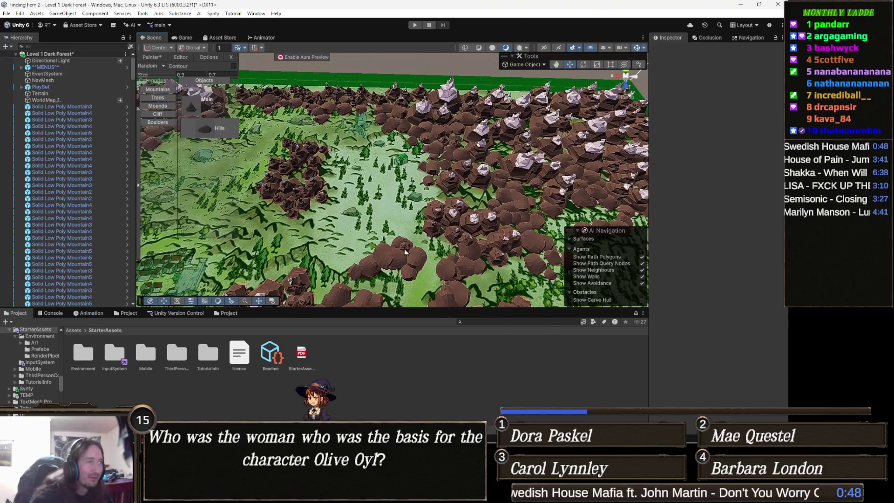
drag(404, 248, 412, 219)
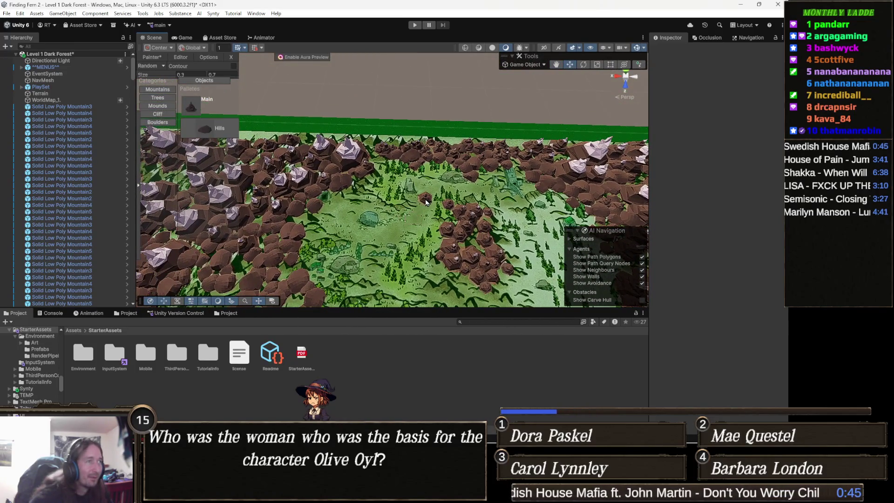
- Paint a row of rock mountains along the far green map edge
scroll(395, 166, up, 2)
scroll(395, 166, up, 3)
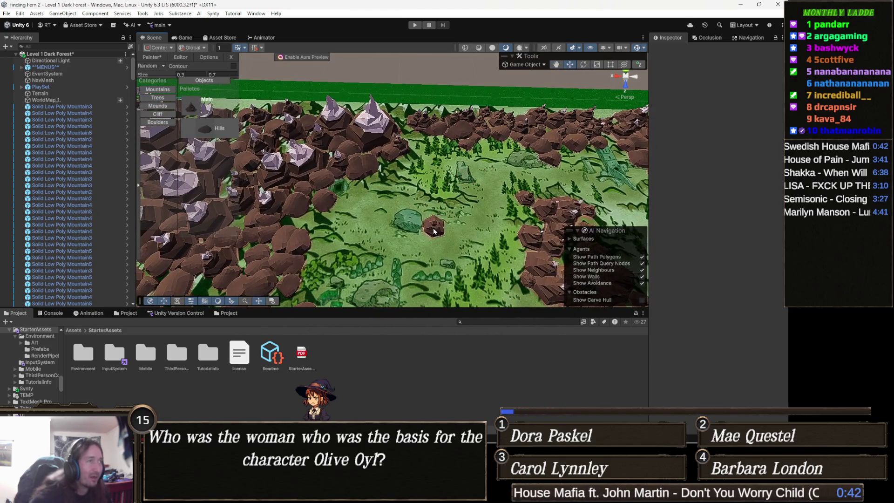
scroll(434, 232, down, 2)
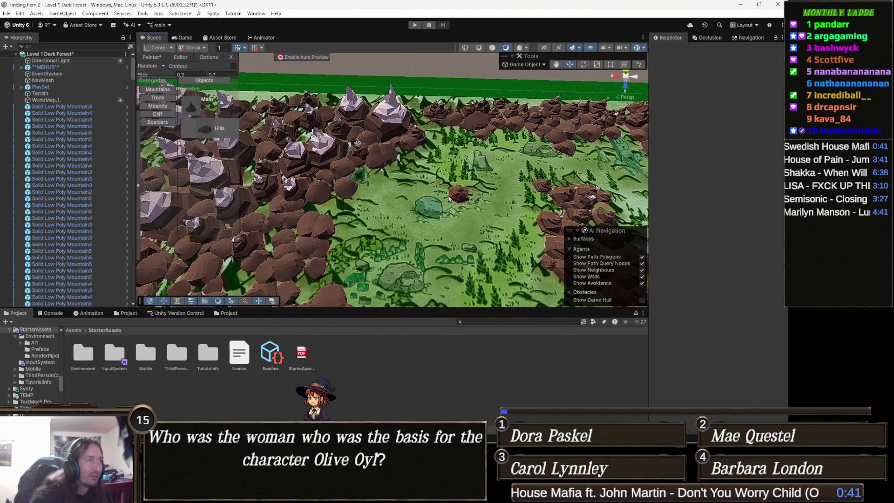
scroll(458, 194, down, 3)
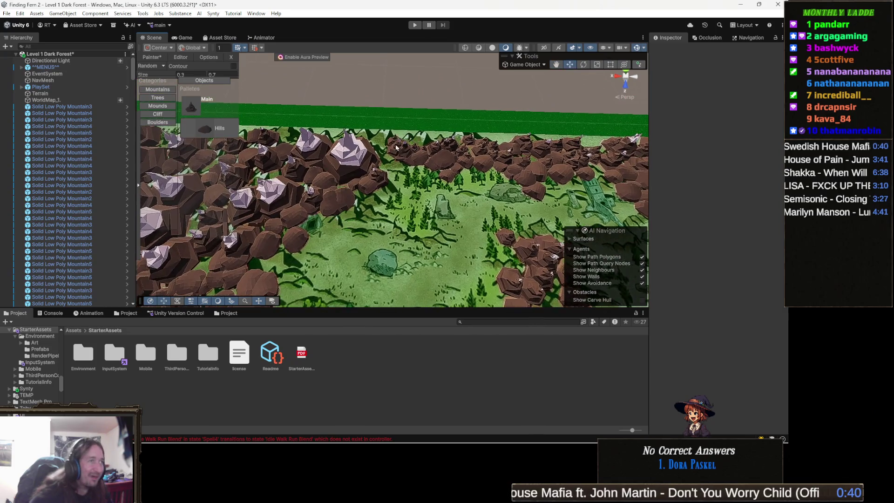
scroll(396, 148, up, 3)
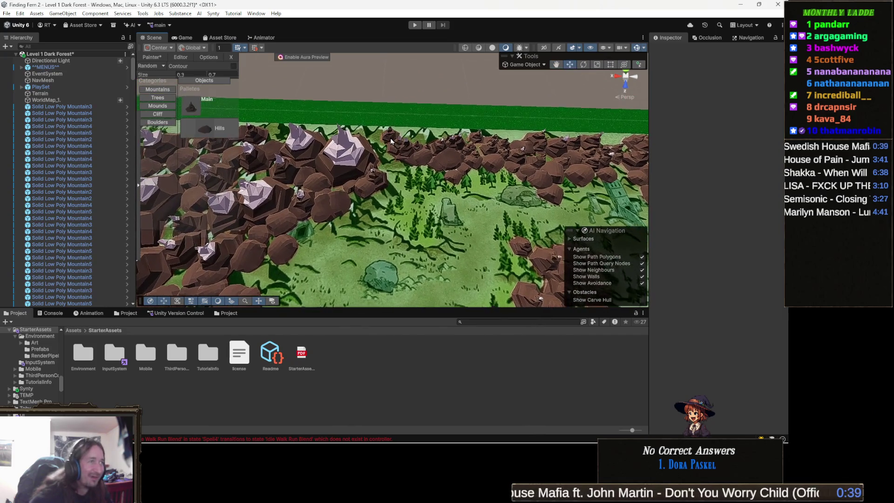
scroll(398, 149, down, 2)
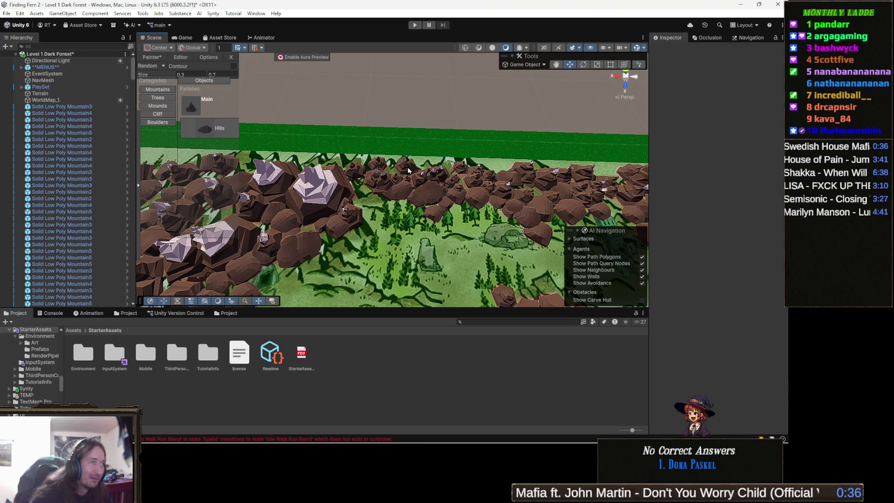
mouse_move(408, 170)
mouse_down()
mouse_move(470, 161)
mouse_move(277, 167)
mouse_up()
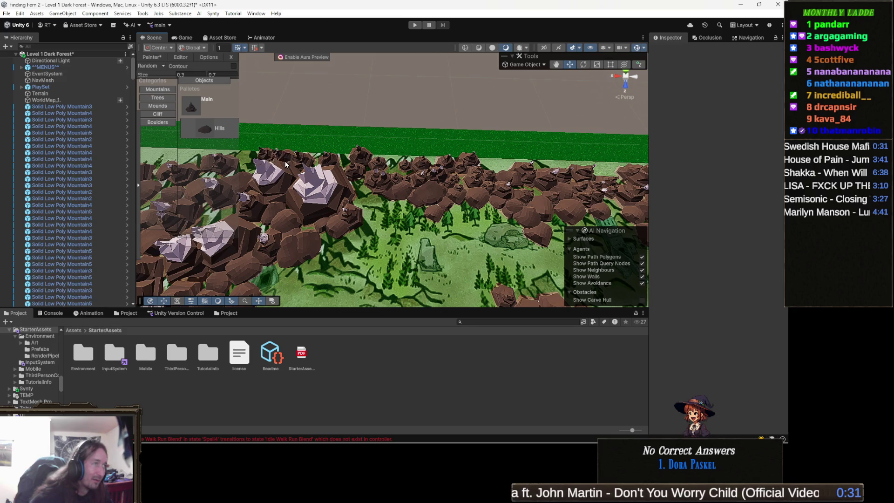
- Place a single rock on the open meadow
scroll(374, 246, up, 2)
click(374, 246)
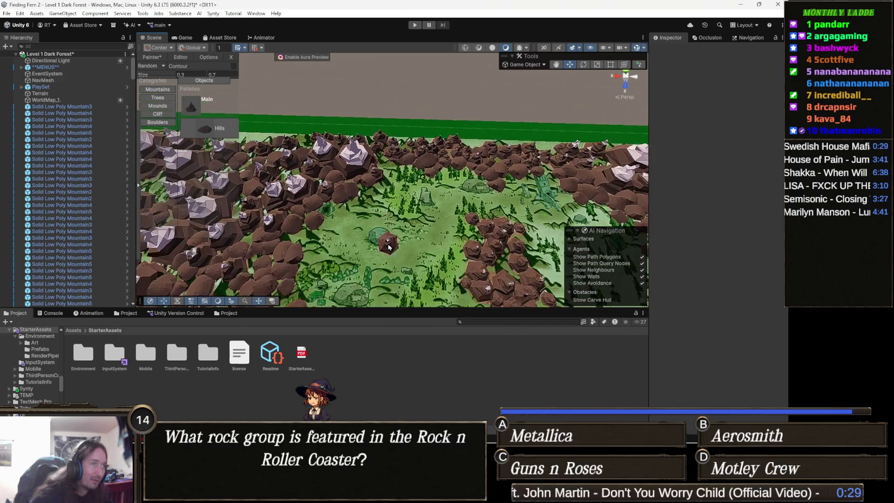
scroll(386, 233, down, 5)
mouse_move(396, 223)
mouse_down()
mouse_move(423, 160)
mouse_move(415, 200)
mouse_move(442, 144)
mouse_move(425, 173)
mouse_move(456, 144)
mouse_move(389, 197)
mouse_move(442, 174)
mouse_move(387, 189)
mouse_up()
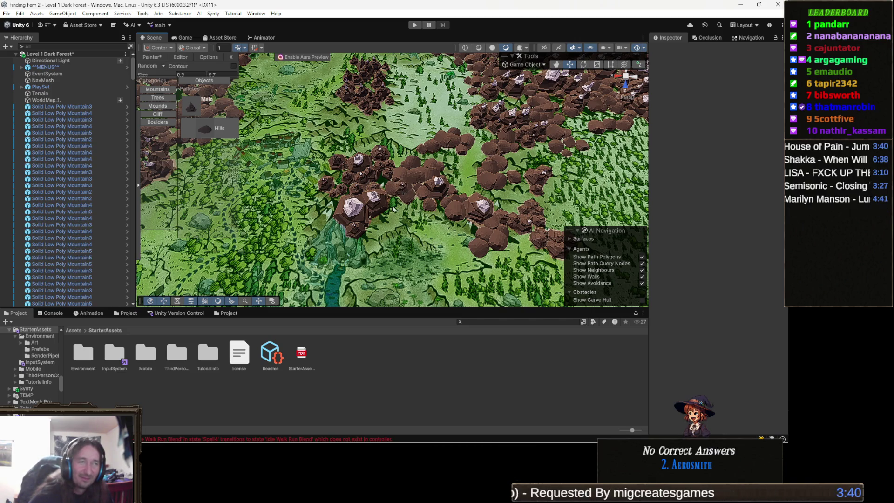
drag(403, 206, 405, 221)
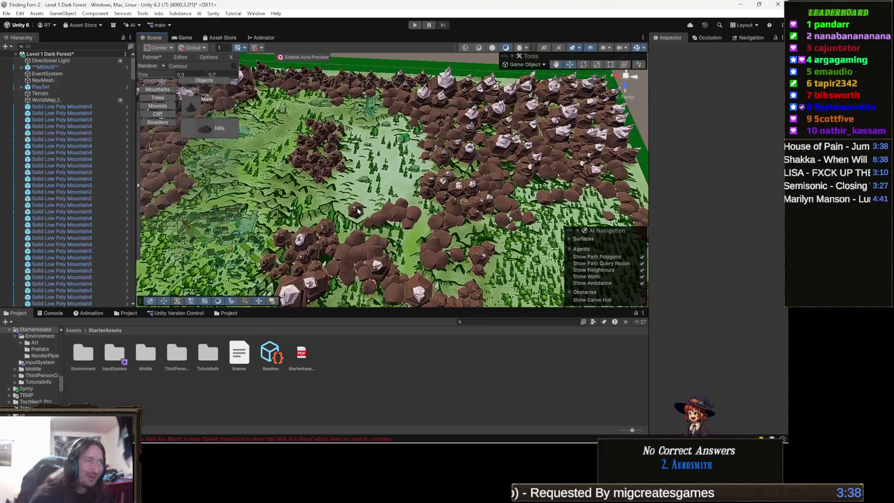
scroll(406, 221, down, 2)
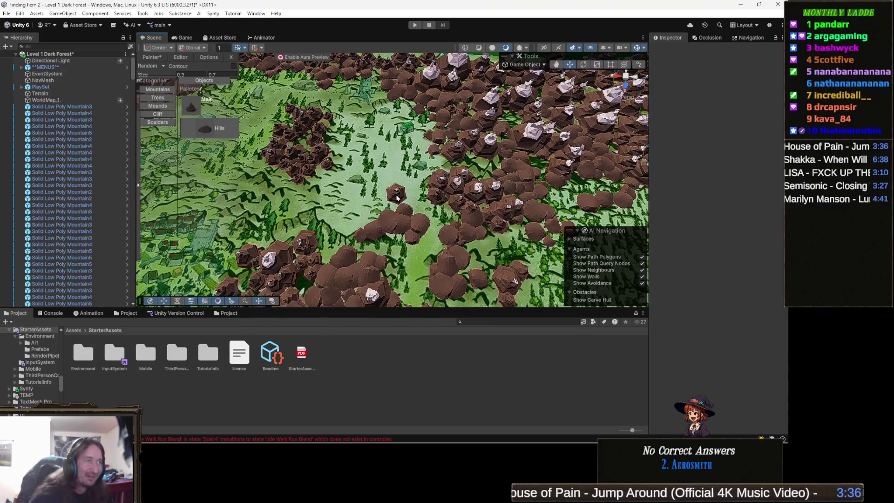
scroll(371, 159, down, 2)
scroll(371, 160, down, 4)
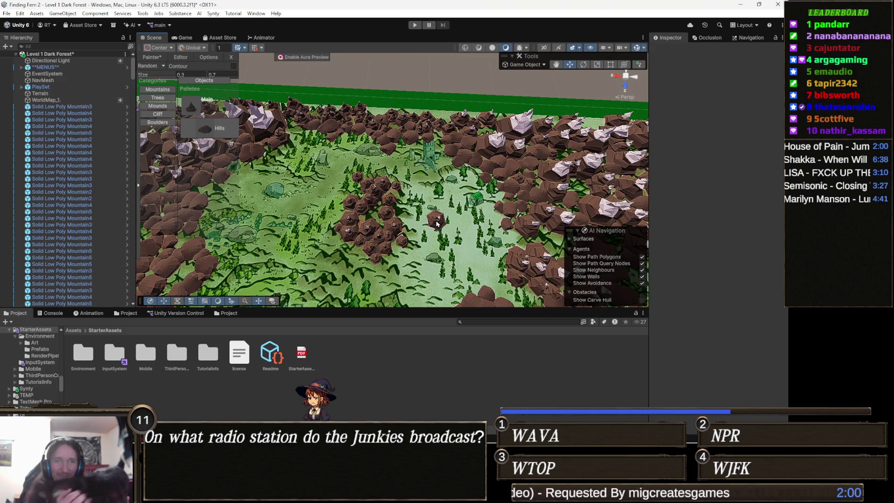
right_click(435, 221)
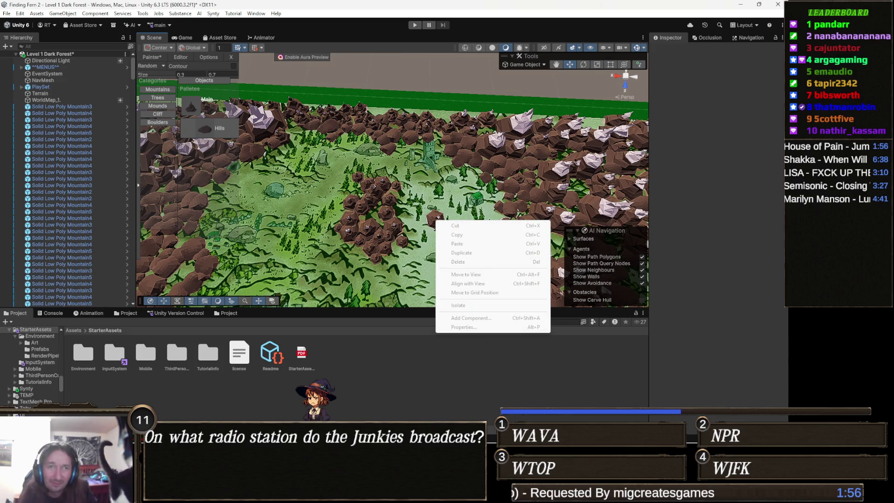
click(716, 280)
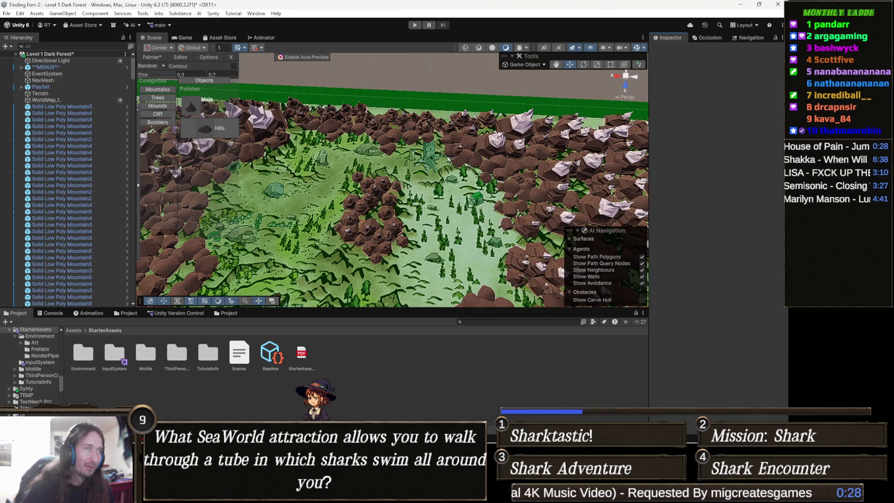
scroll(410, 177, up, 3)
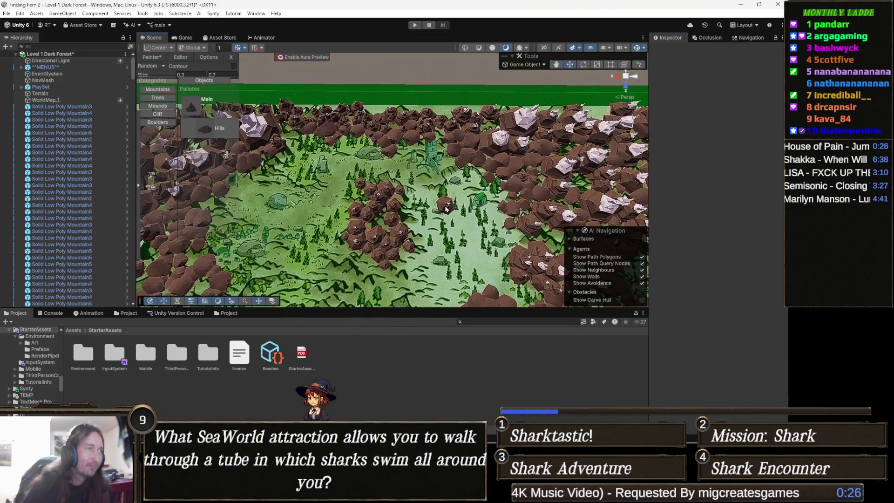
- Place two single low-poly rocks among the trees beside the meadow
scroll(421, 172, up, 2)
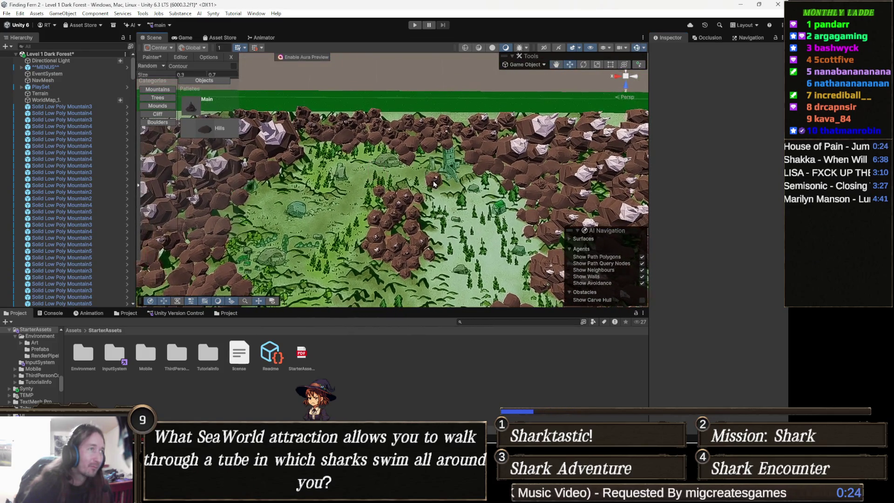
right_click(359, 163)
drag(382, 151, 364, 150)
click(363, 148)
click(357, 191)
- Pan across the terrain past the tower and mountain cluster to the green map edge
mouse_move(358, 196)
mouse_down()
mouse_move(344, 184)
mouse_move(342, 151)
mouse_up()
drag(421, 189, 452, 184)
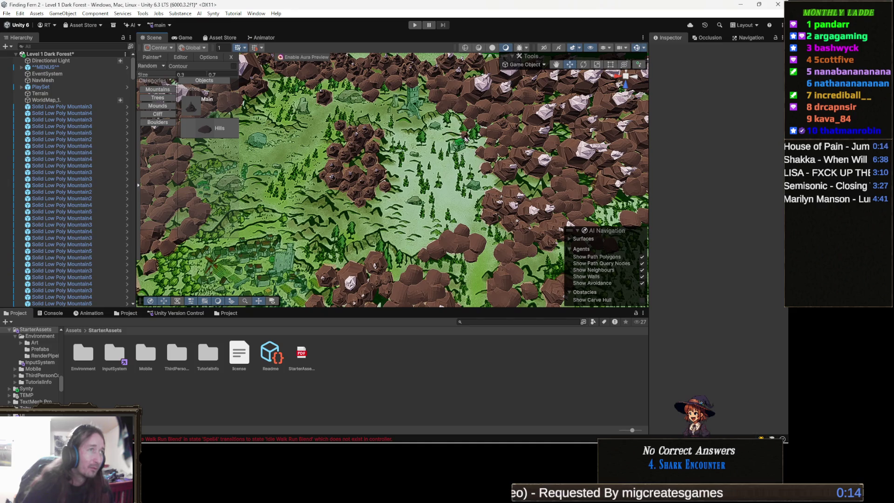
mouse_move(454, 135)
mouse_down()
mouse_move(396, 131)
mouse_move(354, 142)
mouse_move(371, 150)
mouse_move(417, 122)
mouse_up()
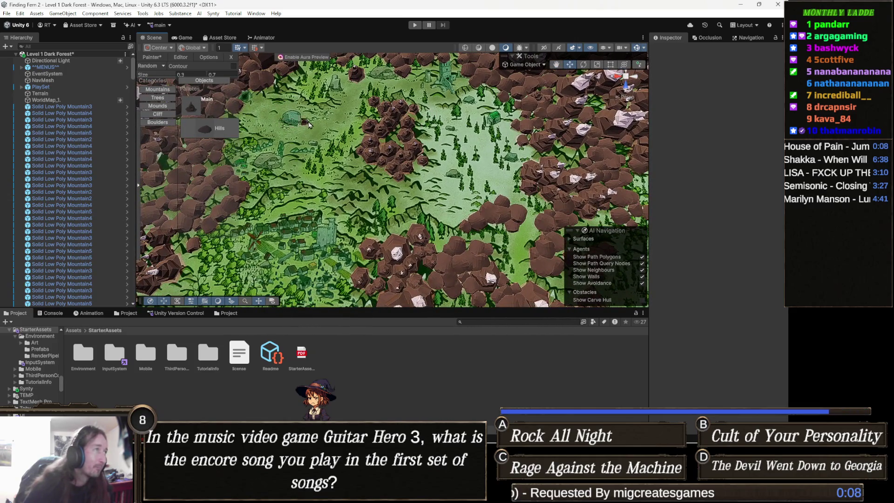
mouse_move(361, 189)
mouse_down()
mouse_move(359, 130)
mouse_move(424, 147)
mouse_up()
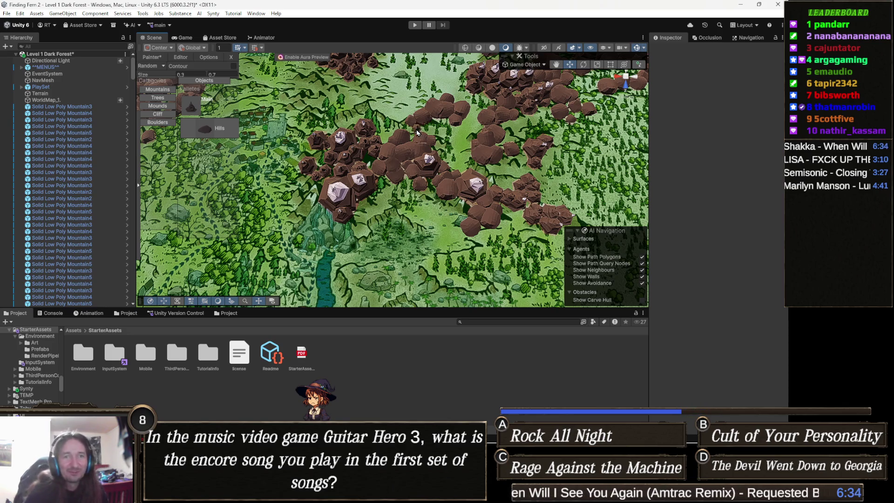
mouse_move(501, 221)
mouse_down()
mouse_move(445, 195)
mouse_move(406, 208)
mouse_move(421, 220)
mouse_move(356, 216)
mouse_up()
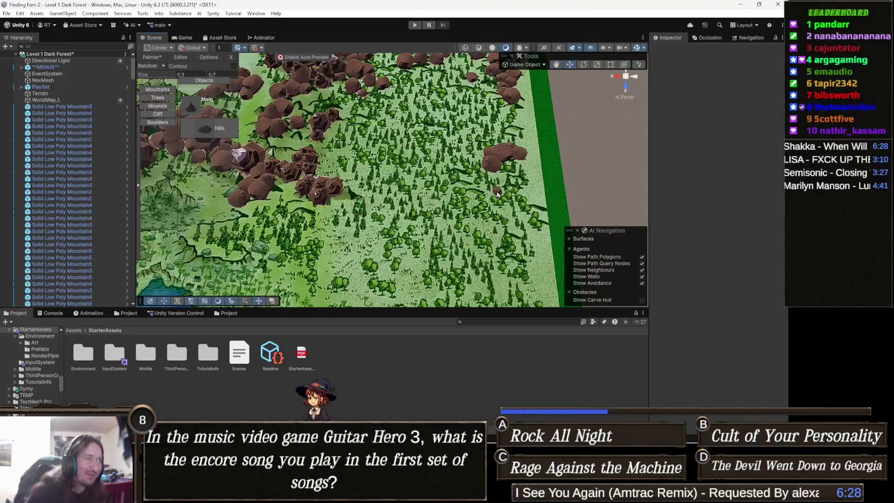
mouse_move(494, 192)
mouse_down()
mouse_move(442, 198)
mouse_move(456, 208)
mouse_up()
scroll(455, 208, up, 5)
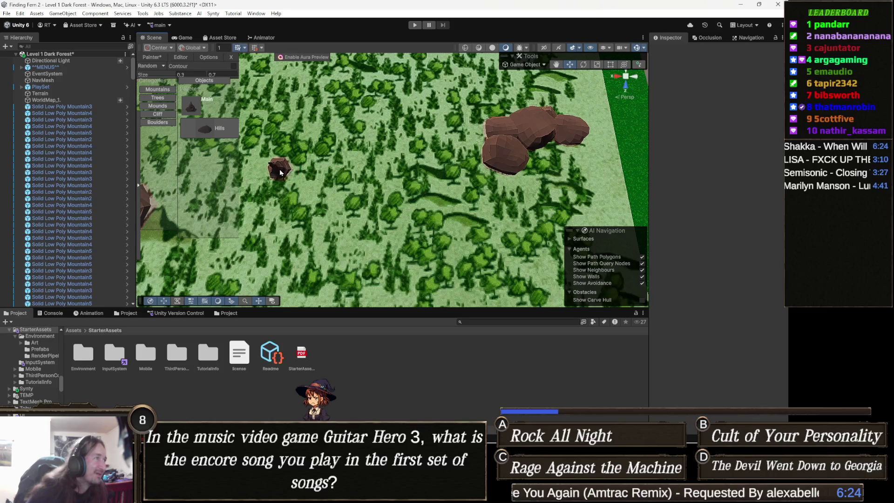
scroll(410, 186, down, 2)
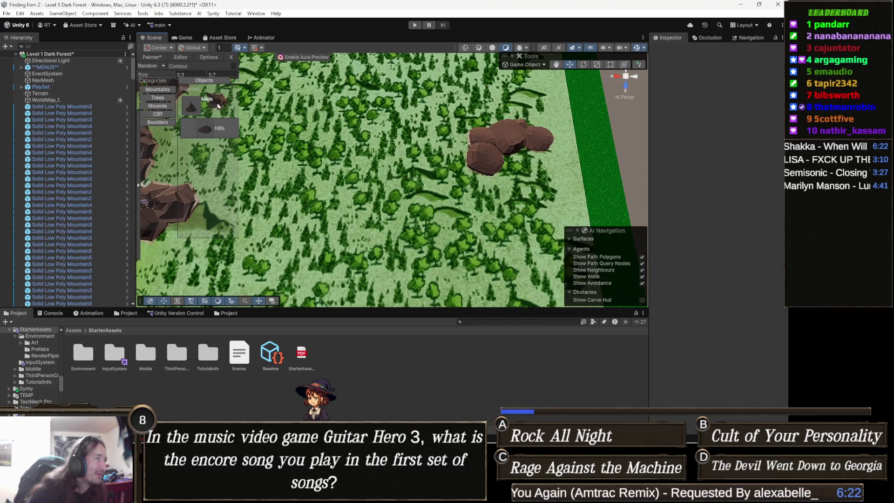
click(200, 75)
- Set the Painter's mountain Size range to min 6 and max 11
text(6)
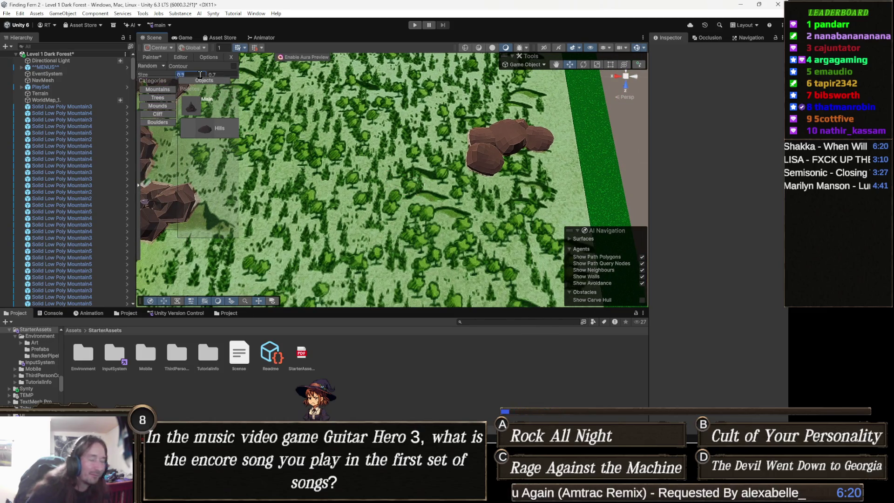
key(Tab)
text(11)
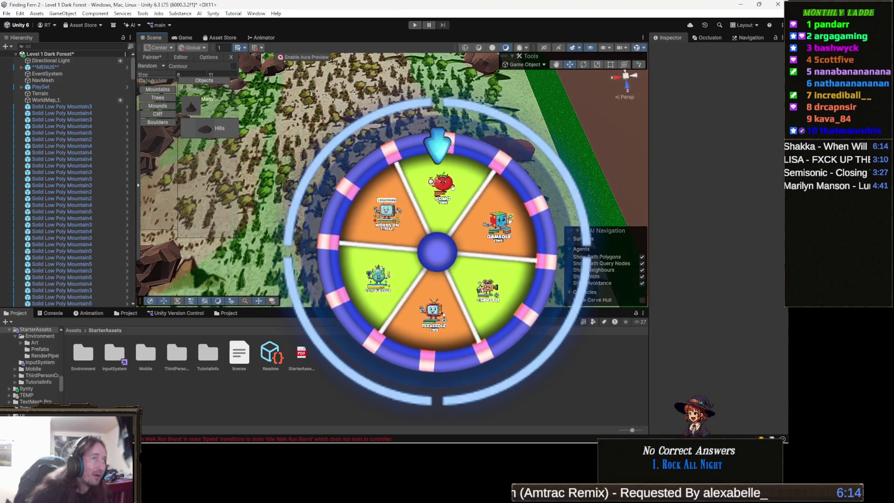
scroll(391, 179, down, 3)
mouse_move(391, 180)
mouse_down()
mouse_move(518, 130)
mouse_move(471, 136)
mouse_up()
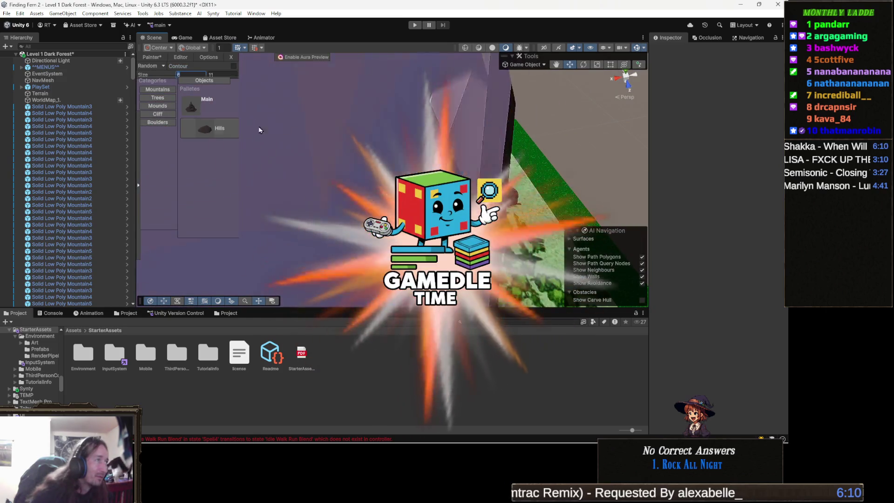
scroll(448, 166, down, 5)
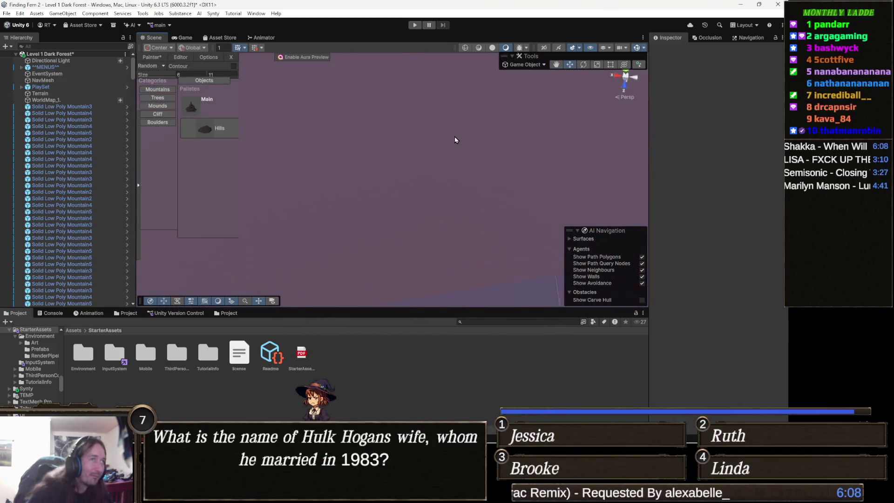
scroll(454, 139, up, 3)
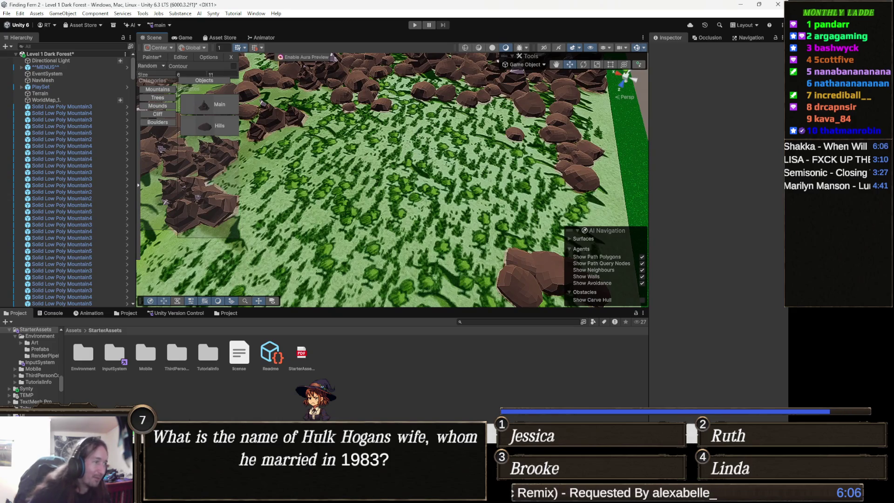
- Switch to Chrome and bring up the Gamedle video-game guessing page
mouse_move(251, 493)
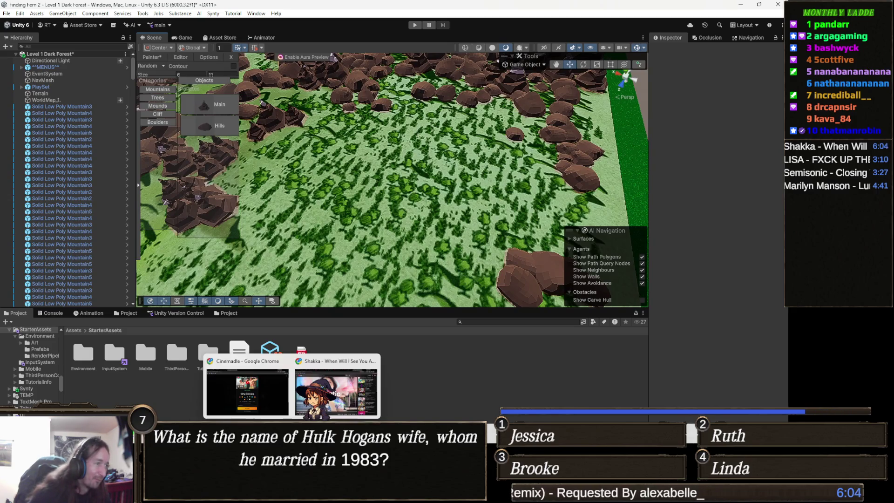
click(261, 354)
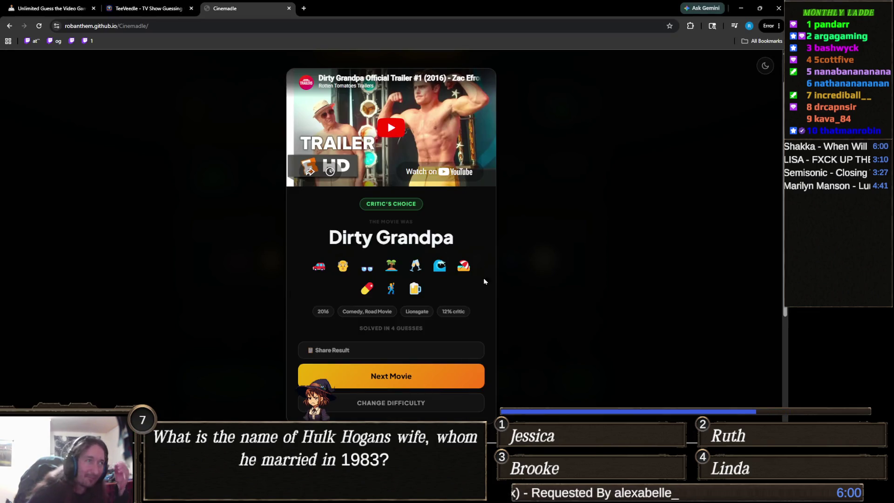
click(57, 6)
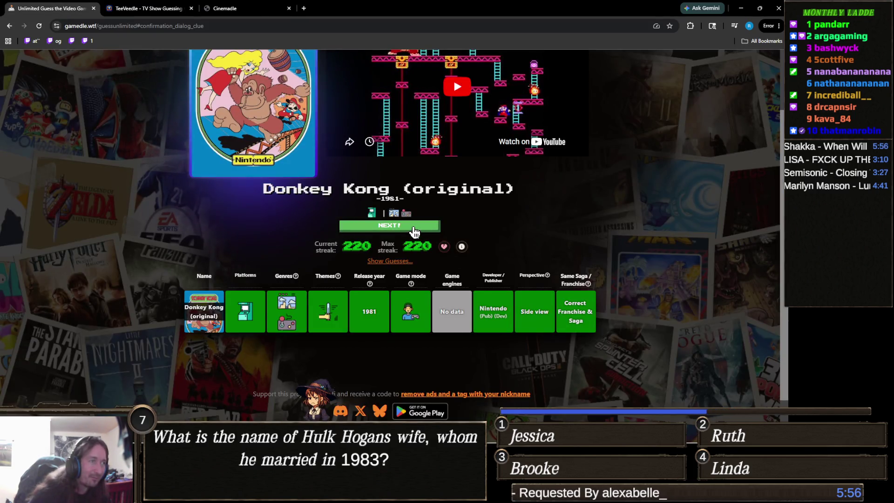
- Load the next Gamedle puzzle and enter Dishonored, searched as 'dish', as the opening guess
click(389, 226)
click(394, 166)
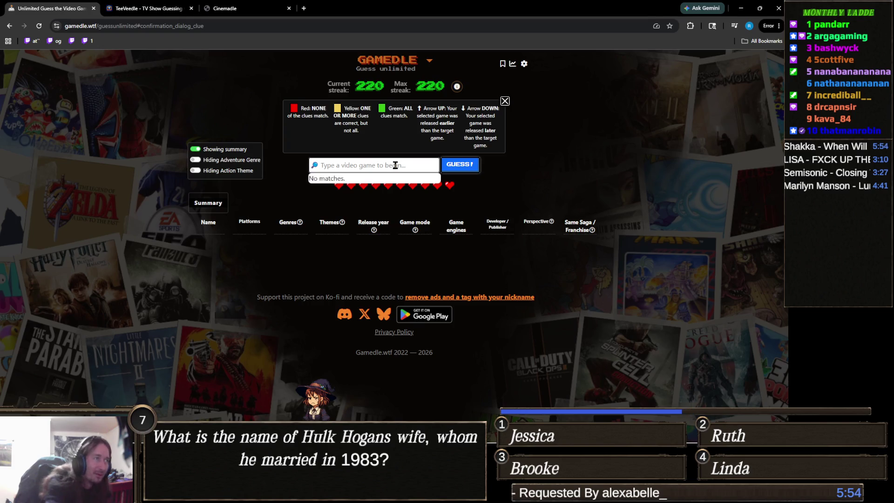
text(dish)
click(401, 183)
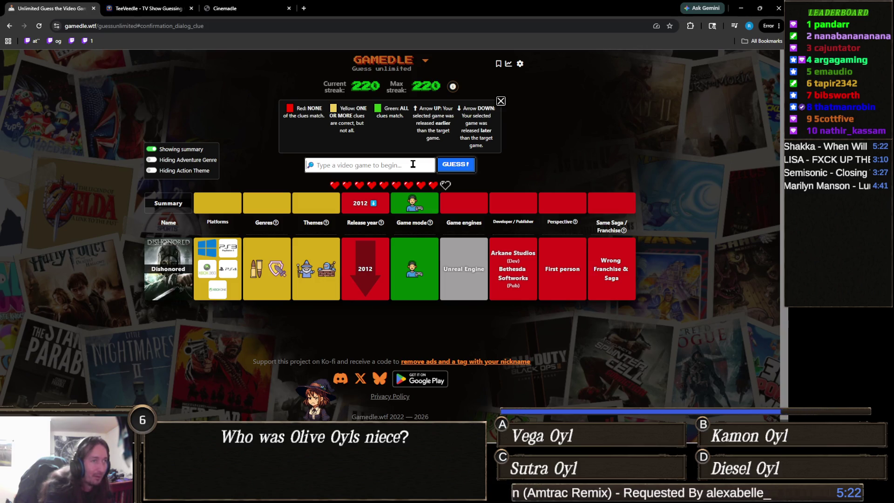
- Replace the mistyped 'link to the past' search with 'ocarina' and guess Ocarina of Time
text(link t othe past)
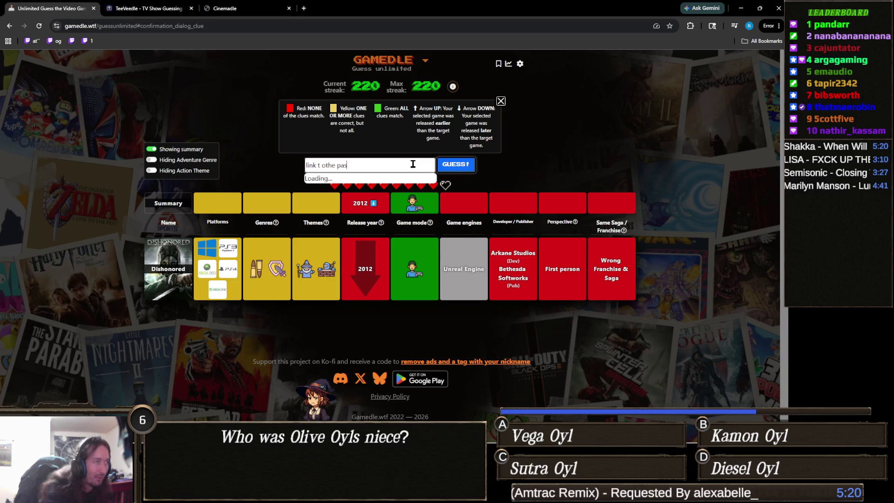
click(321, 165)
text(o)
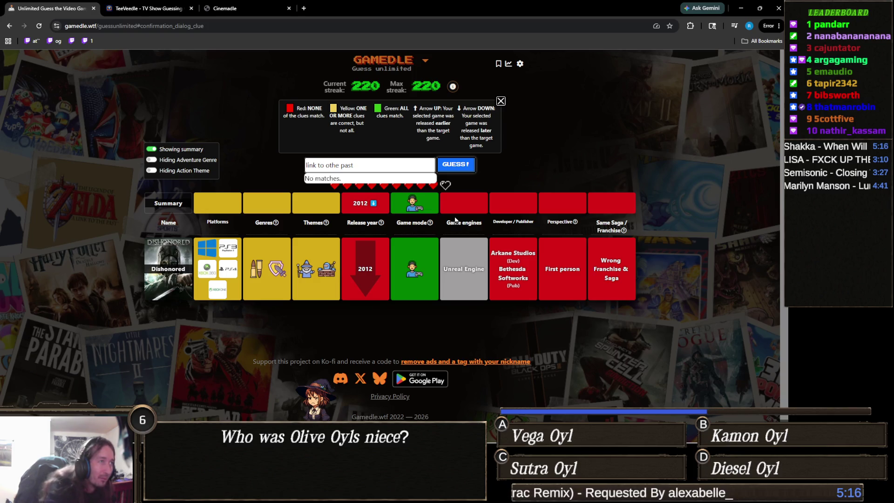
key(ctrl+a)
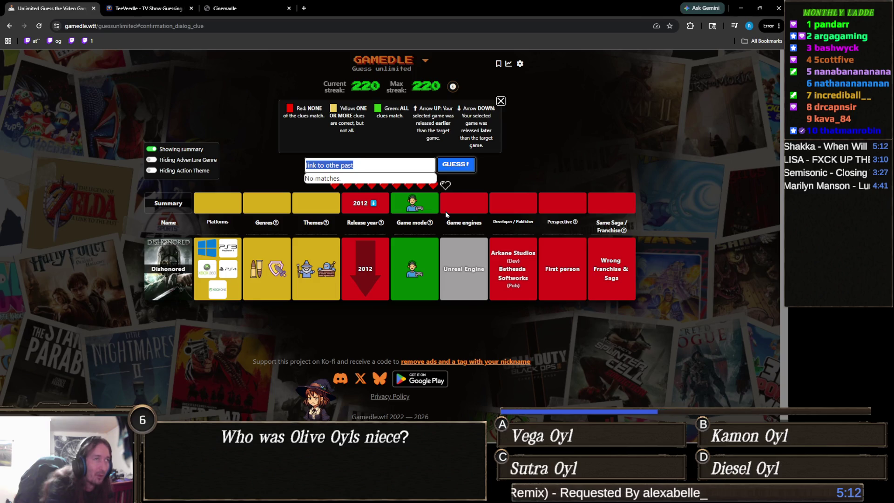
text(ocarina)
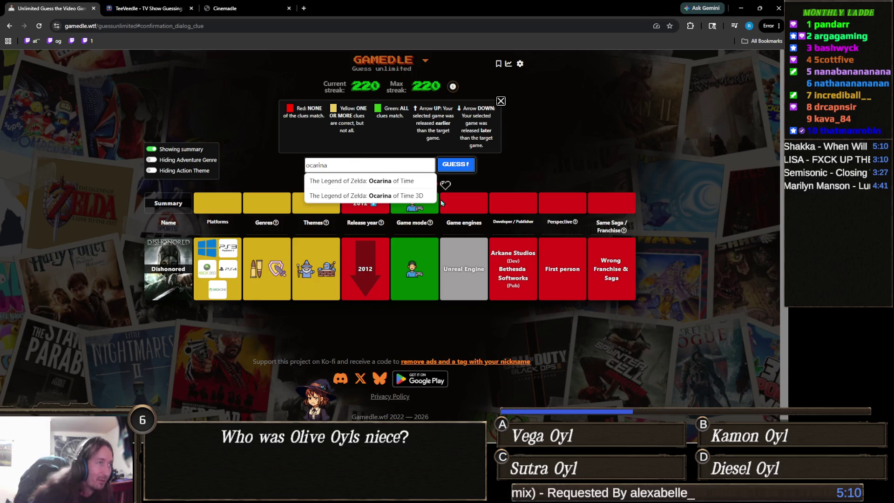
click(409, 180)
click(463, 169)
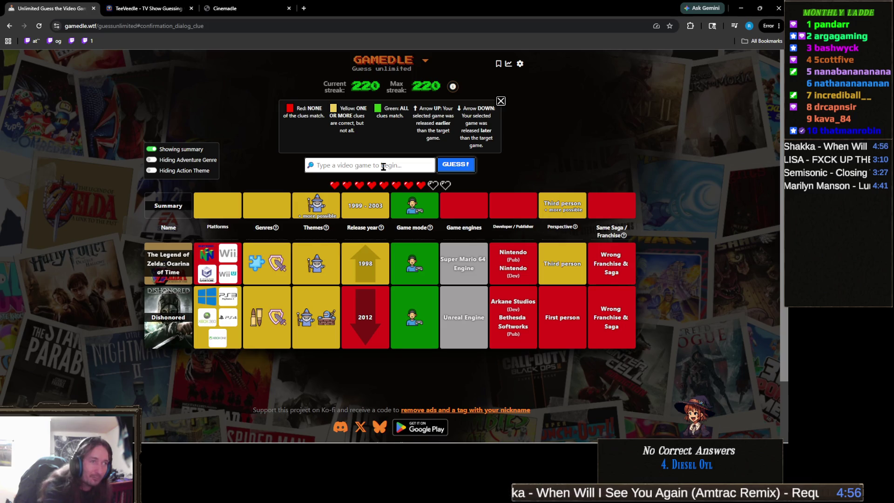
- Search 'dragon age ori' and submit Dragon Age: Origins as a guess
text(dragon age ori)
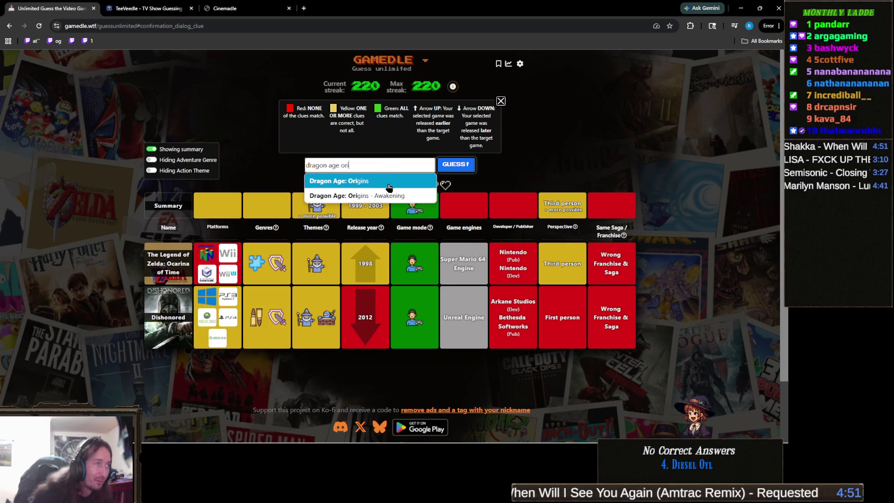
click(387, 179)
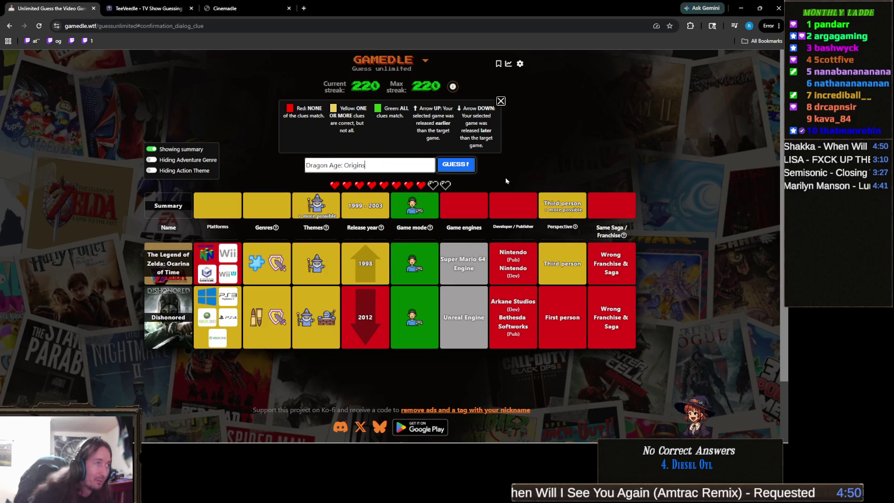
click(456, 164)
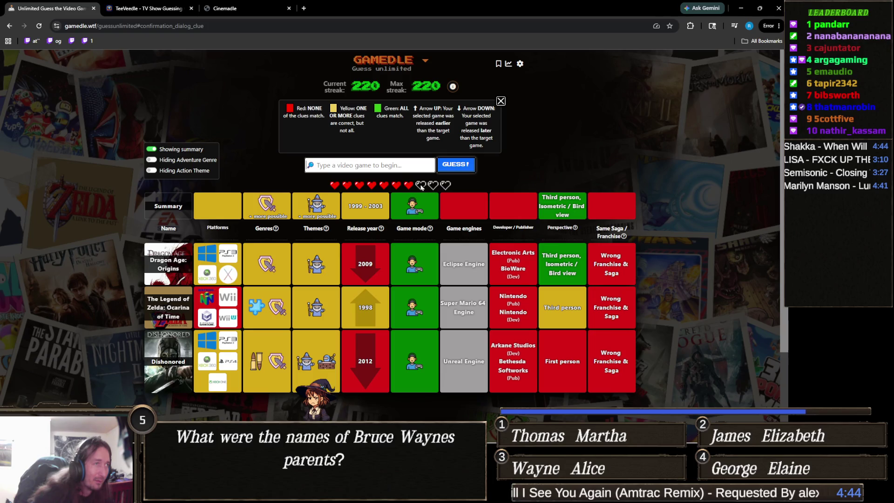
- Search 'the witcher' and submit The Witcher as the next guess
click(400, 168)
text(t)
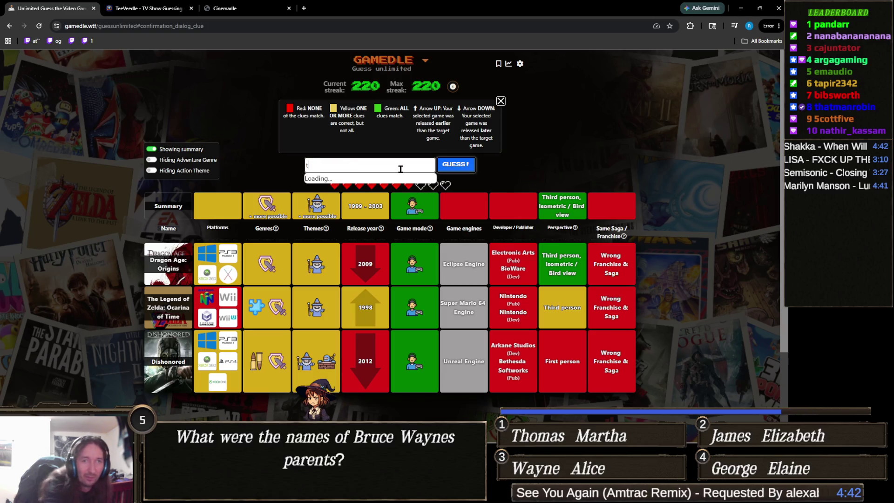
text(he witcher)
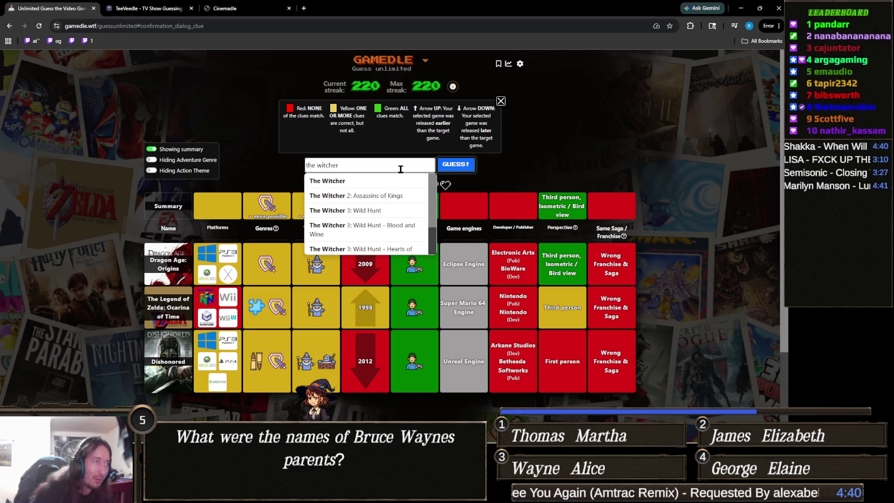
click(389, 181)
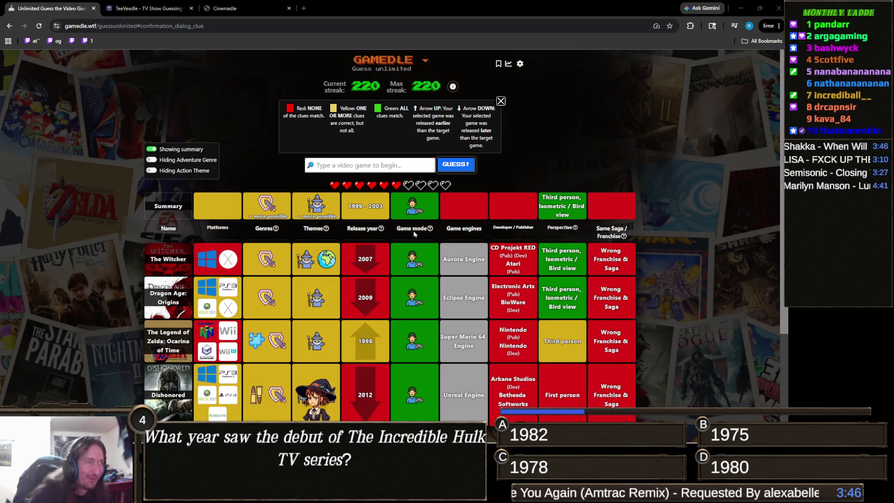
mouse_move(425, 233)
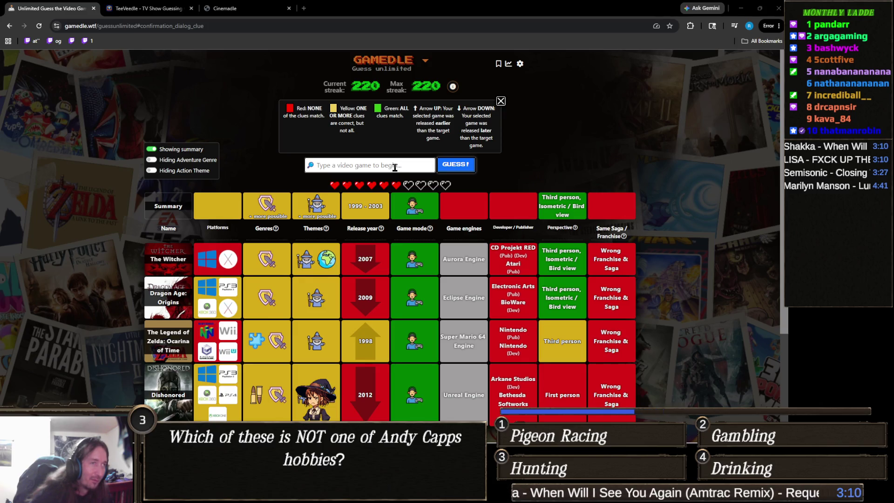
scroll(396, 291, down, 3)
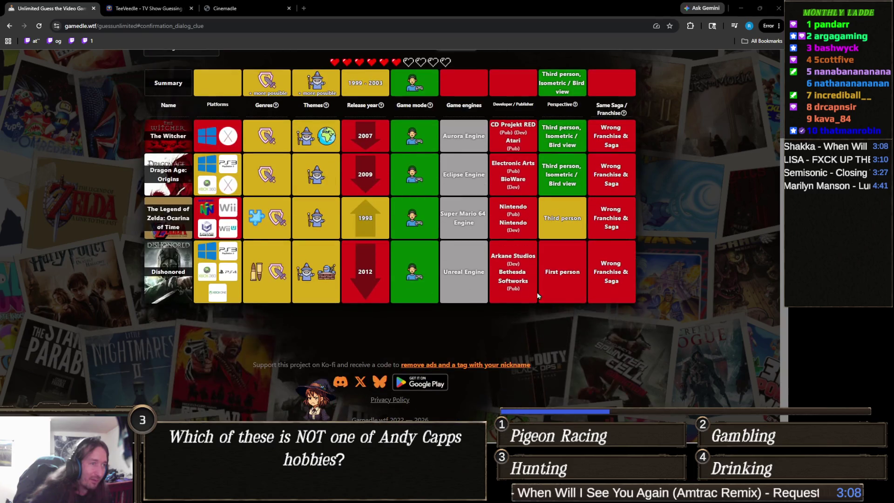
scroll(510, 288, up, 2)
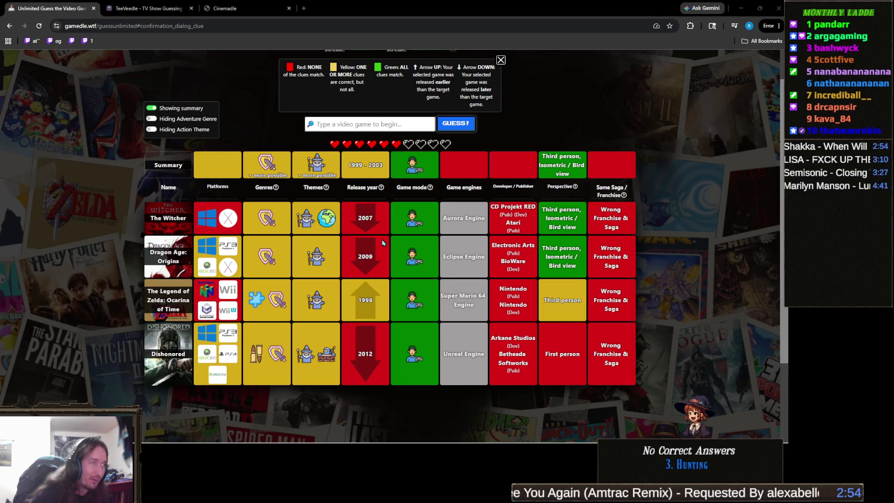
scroll(382, 239, up, 2)
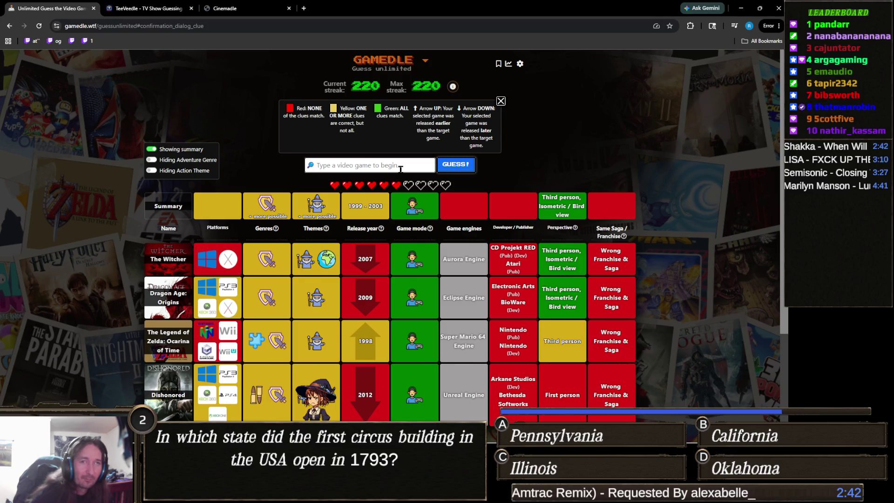
- Search 'kingdom' and submit Kingdom Hearts as the fifth guess
text(k)
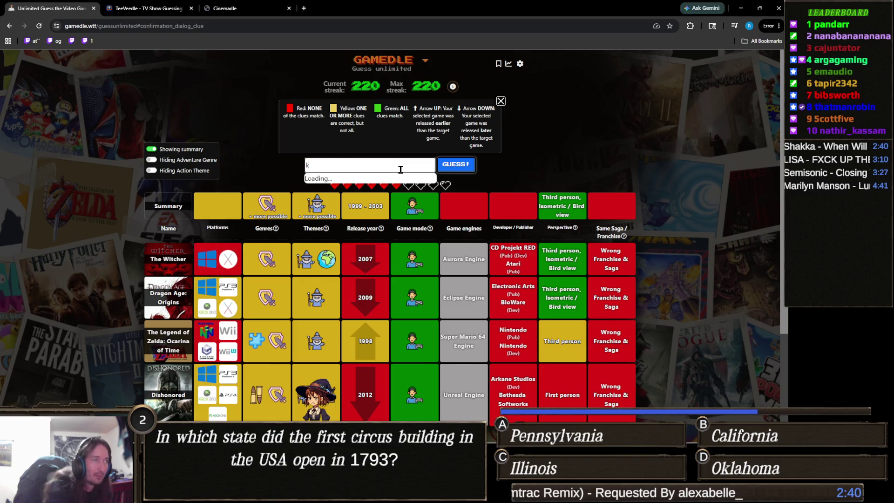
text(ingdom h)
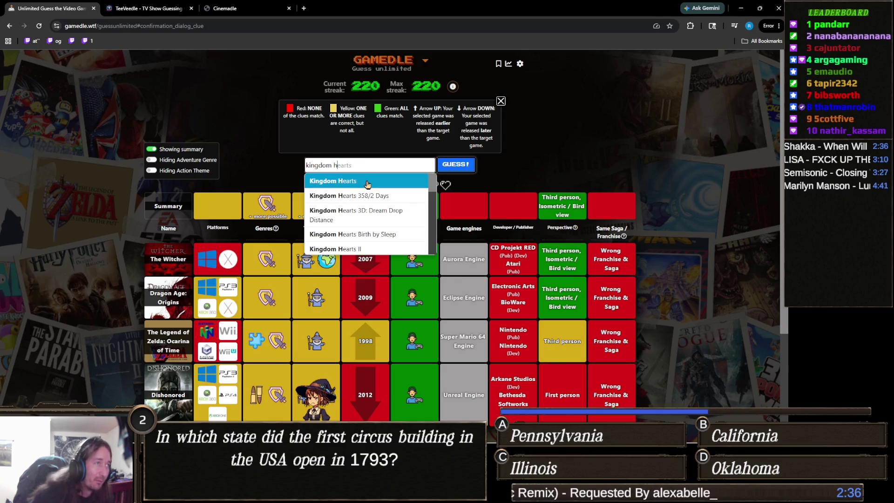
click(394, 181)
click(464, 169)
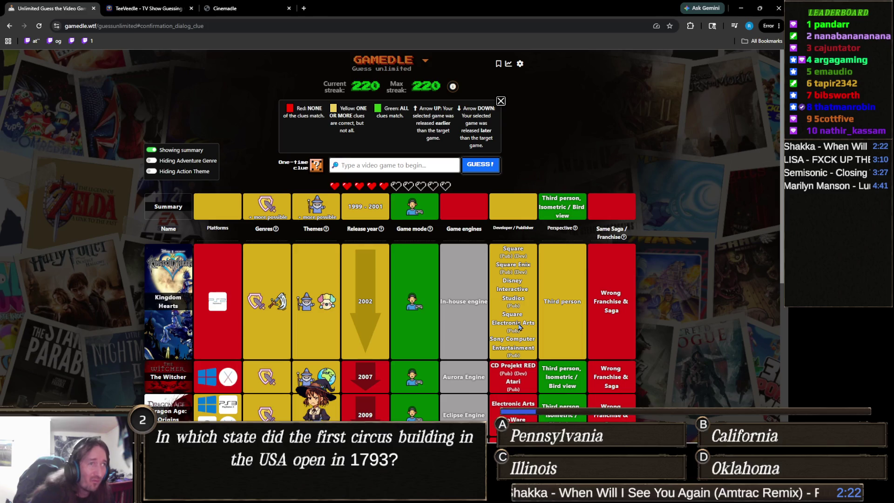
- Search 'final fanta', scroll the suggestions to Final Fantasy VII and submit it
click(427, 163)
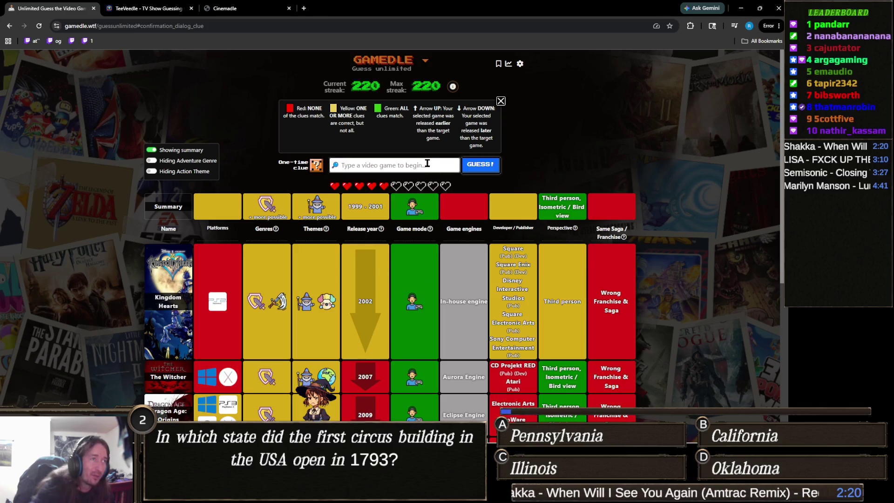
text(final f)
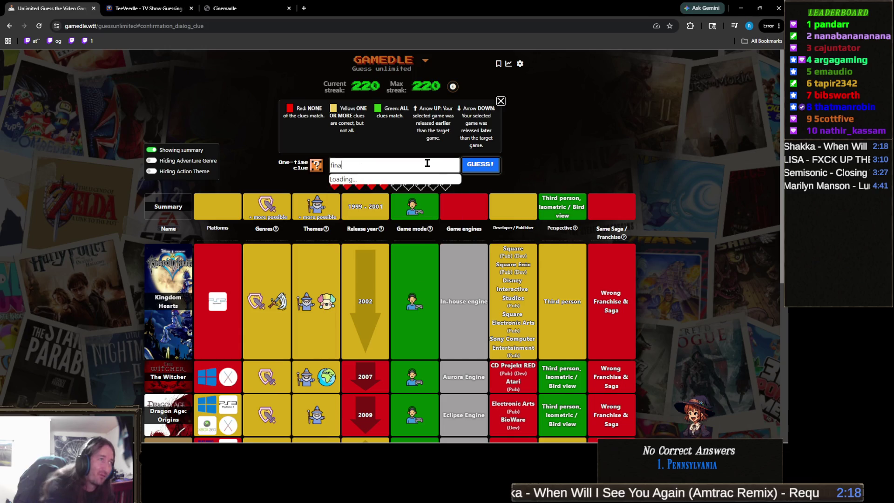
text(antasy)
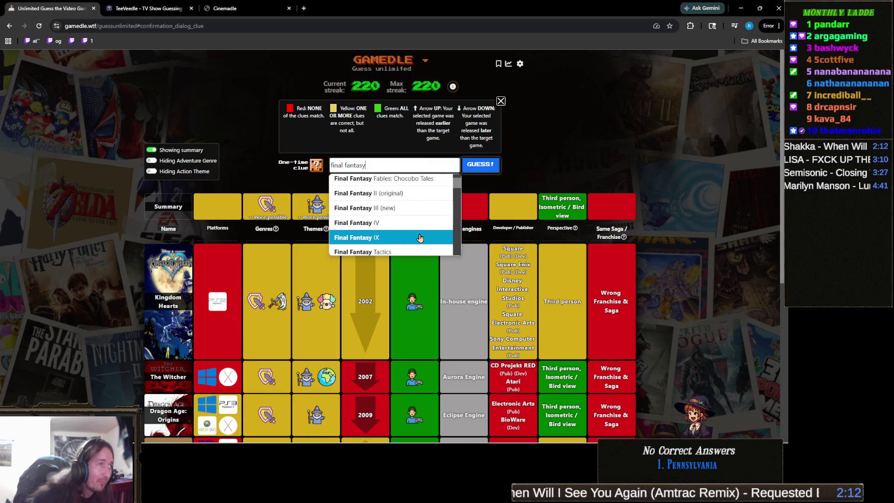
scroll(417, 223, down, 2)
scroll(413, 209, down, 2)
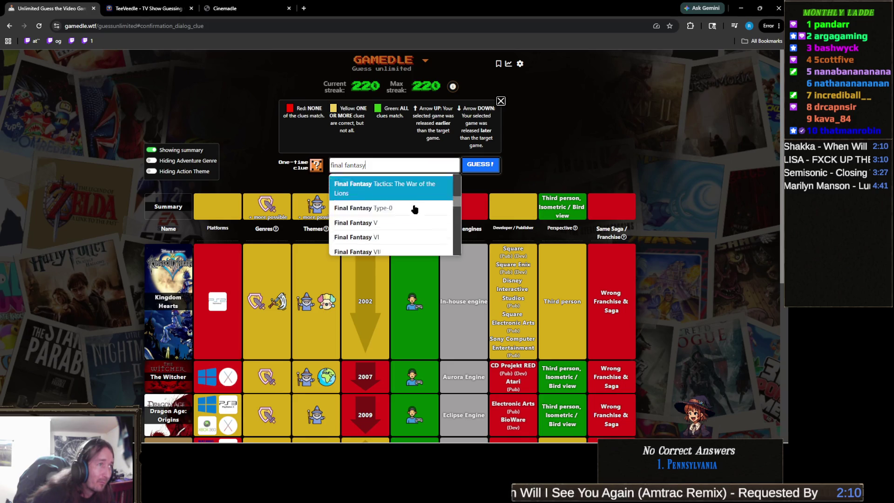
click(409, 232)
click(481, 167)
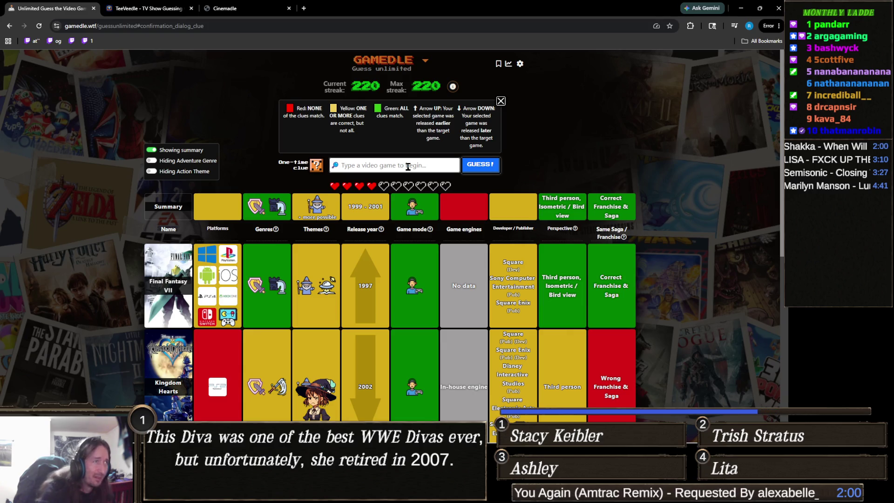
- Correct the search from 'final fantasy ix' to 'final fantasy x' and submit Final Fantasy X
text(final fantr)
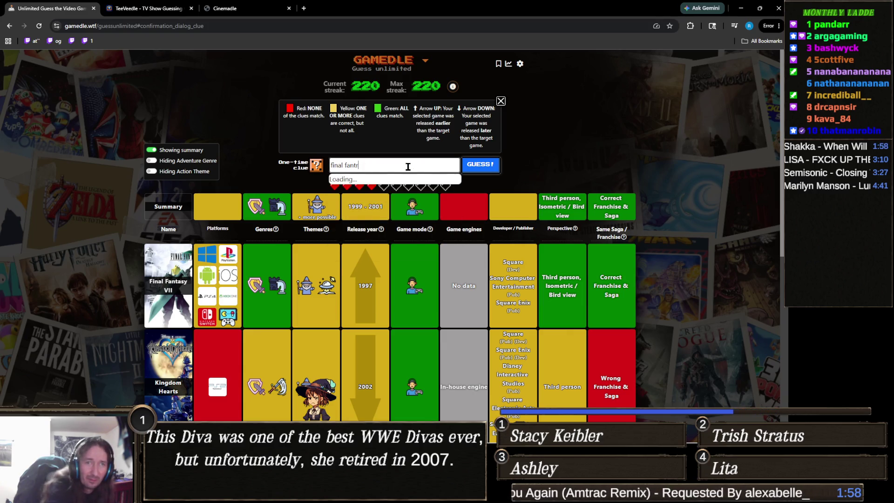
key(BackSpace)
text(as)
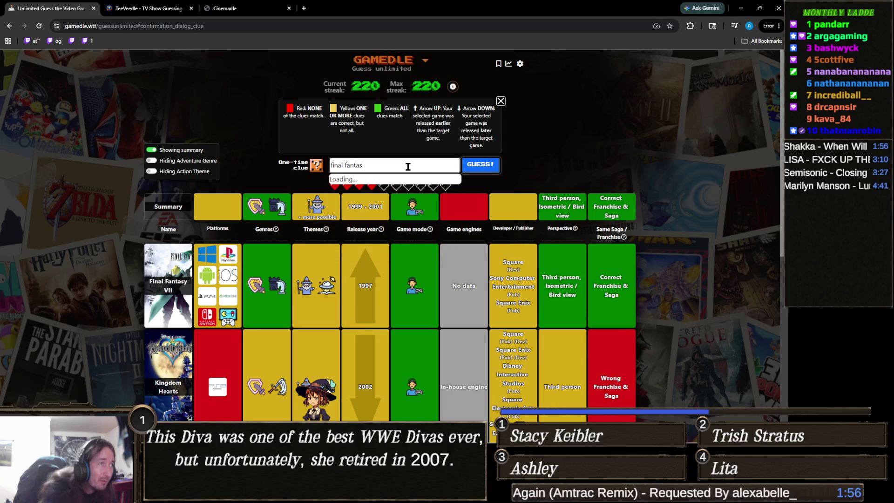
text(y ix)
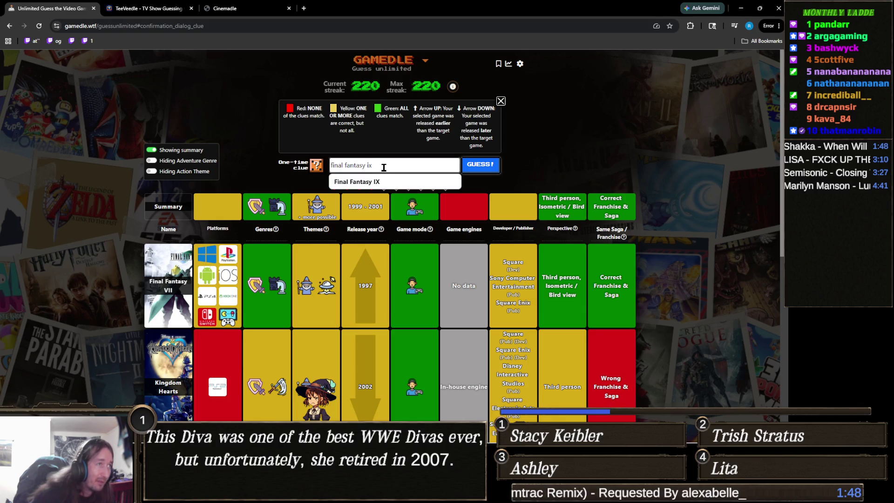
key(BackSpace)
key(BackSpace)
text(x)
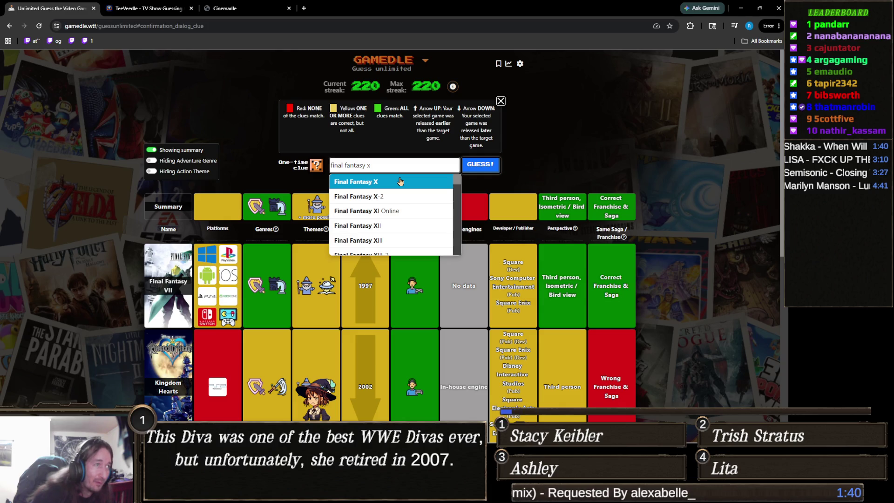
click(400, 181)
click(479, 165)
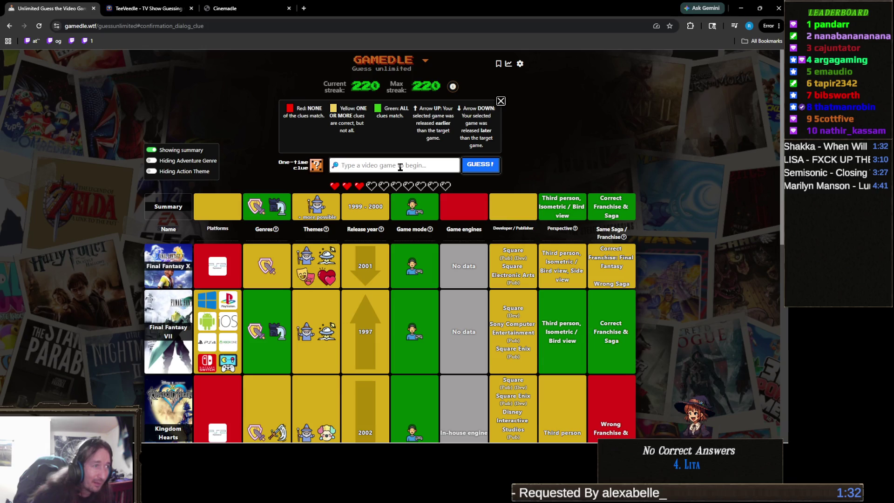
- Submit Final Fantasy IX as the winning guess, raising the streak to 221
text(final fantasy)
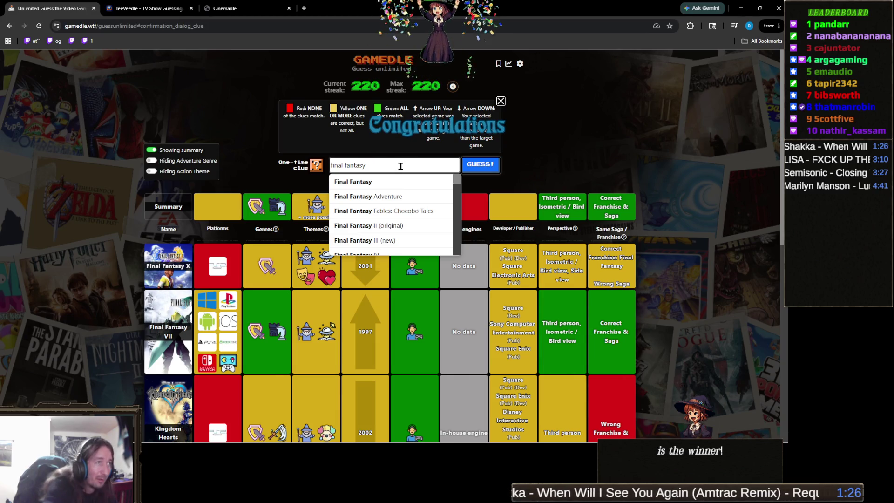
text( ix)
click(406, 186)
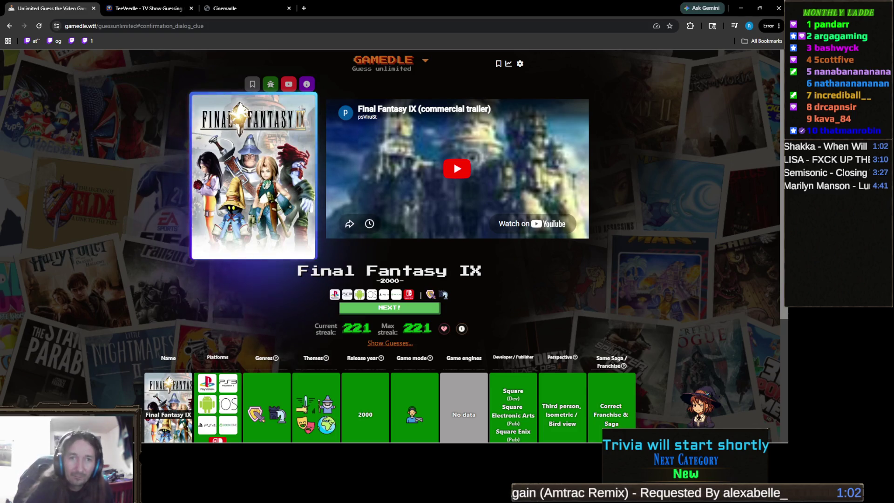
scroll(394, 274, down, 4)
scroll(396, 260, up, 2)
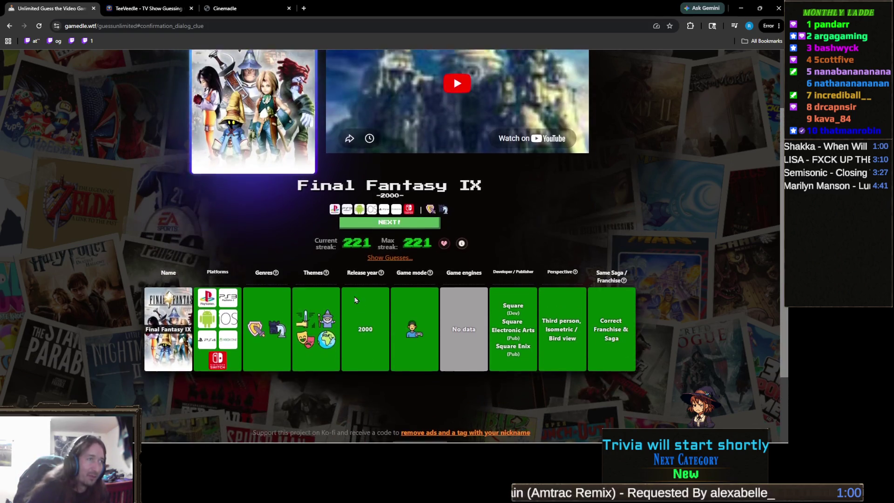
click(398, 264)
scroll(398, 263, down, 10)
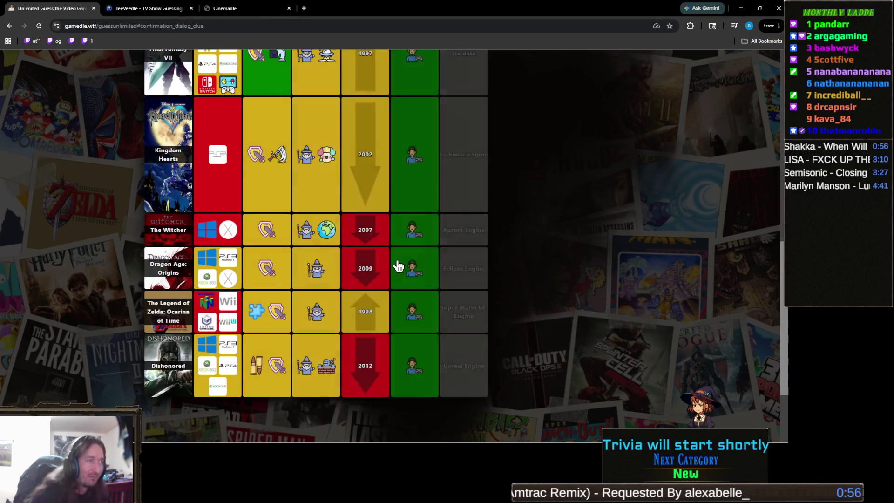
scroll(398, 264, up, 8)
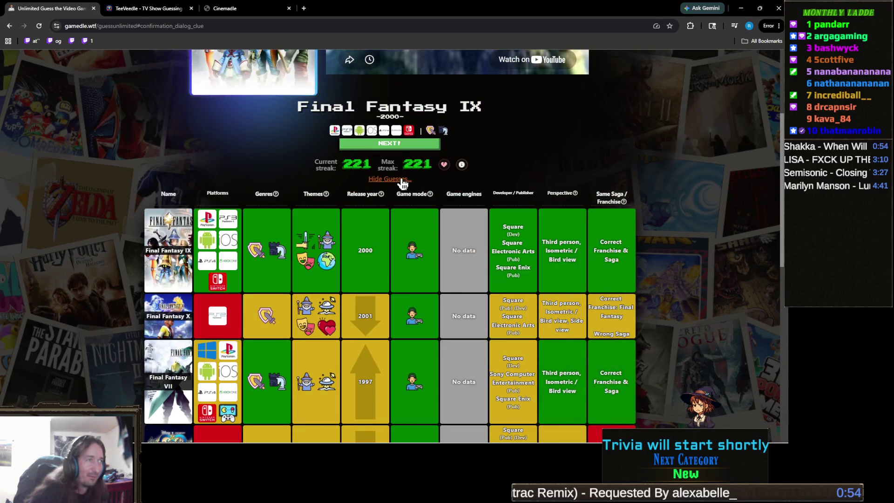
click(402, 180)
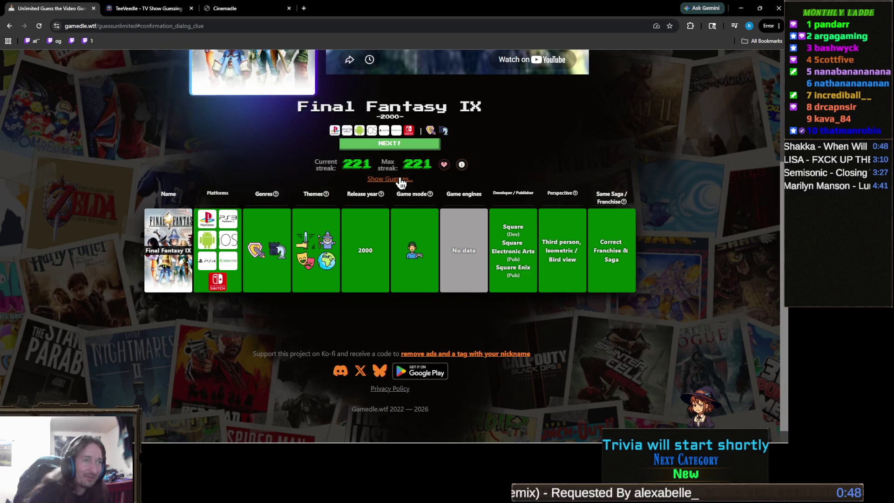
click(402, 180)
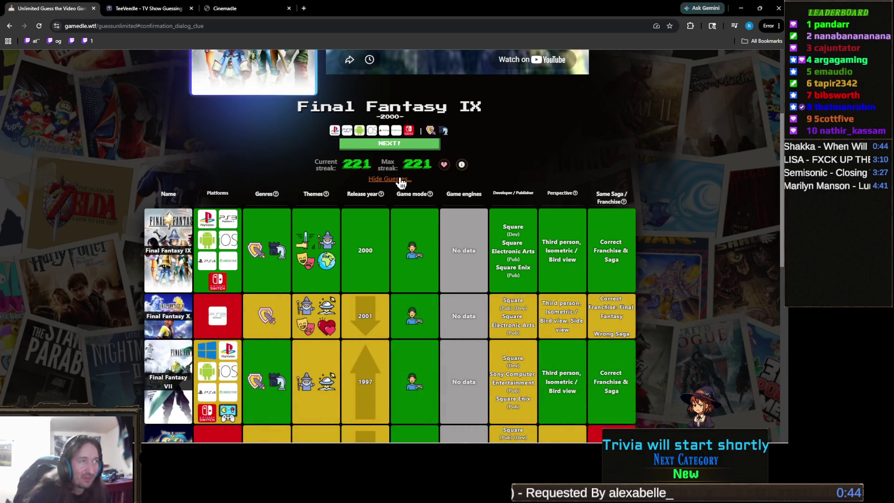
click(401, 181)
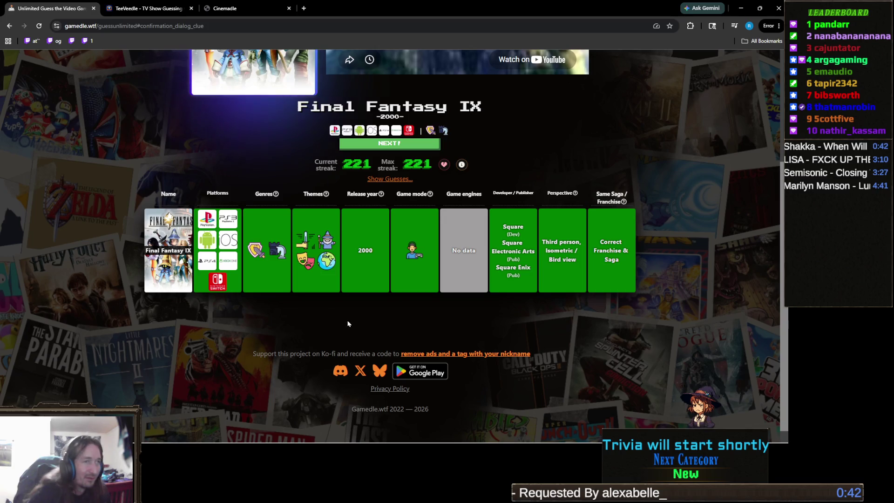
scroll(359, 314, up, 3)
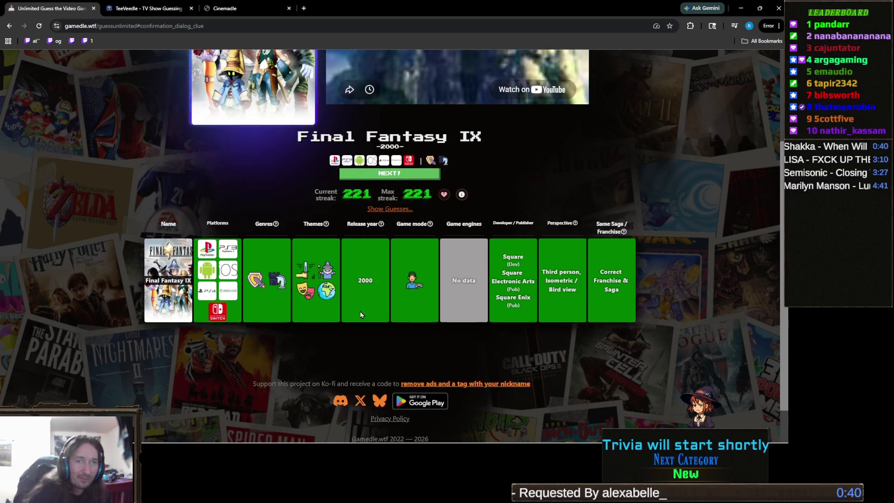
scroll(361, 315, up, 1)
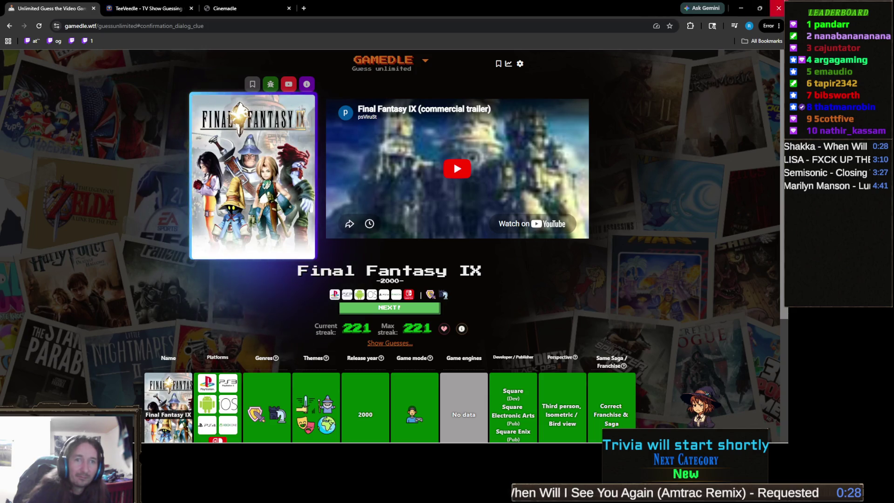
- Switch from Gamedle back to the Unity editor using the taskbar
mouse_move(523, 440)
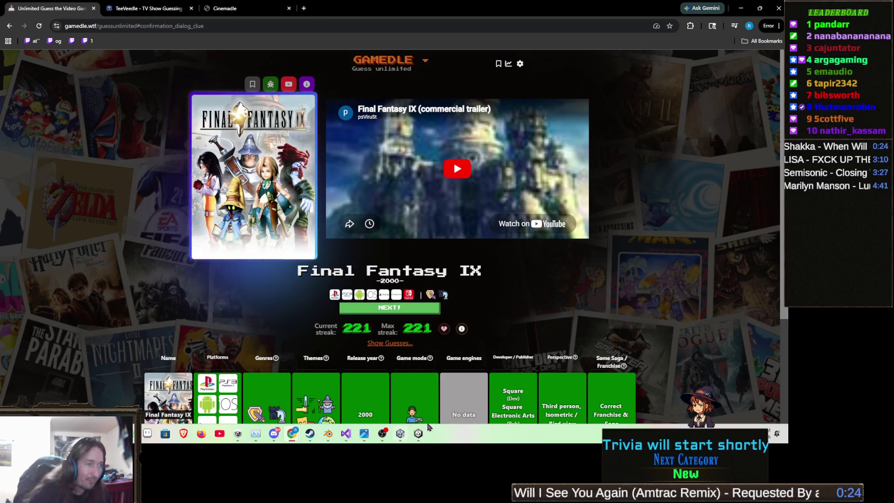
click(403, 437)
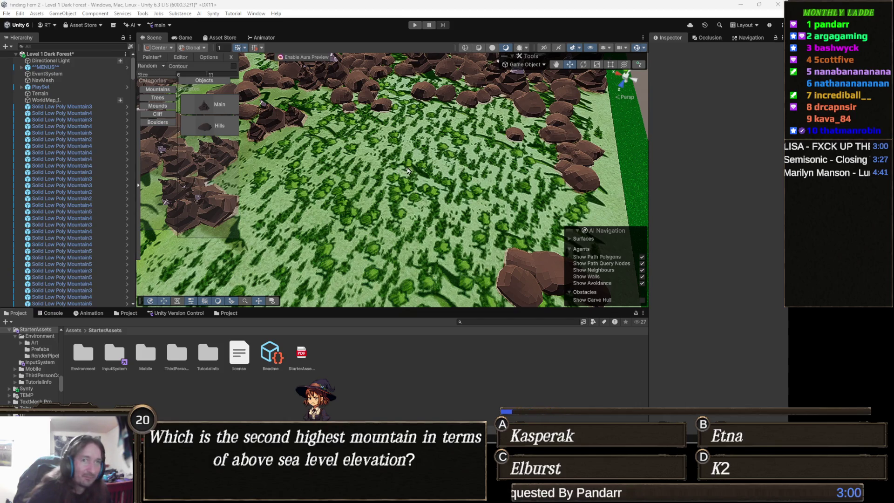
- Move the Scene camera to the green border strip and paint boulders along its inner edge
drag(407, 171, 417, 170)
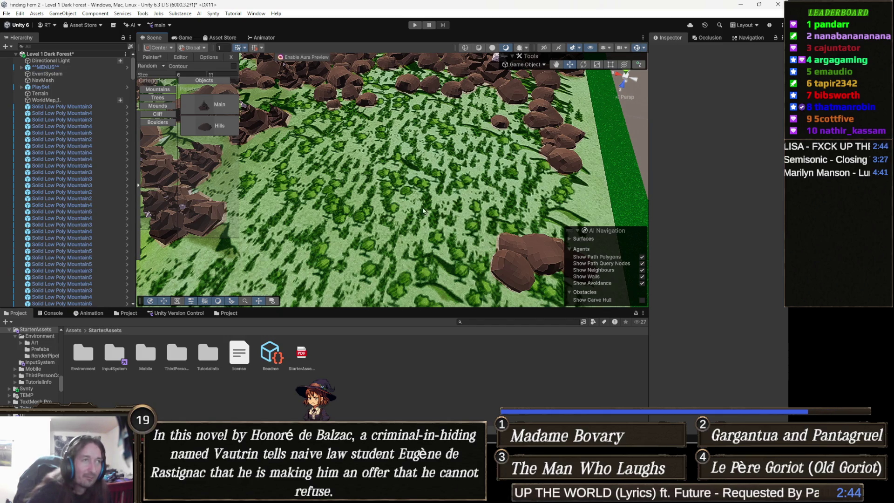
drag(398, 170, 316, 201)
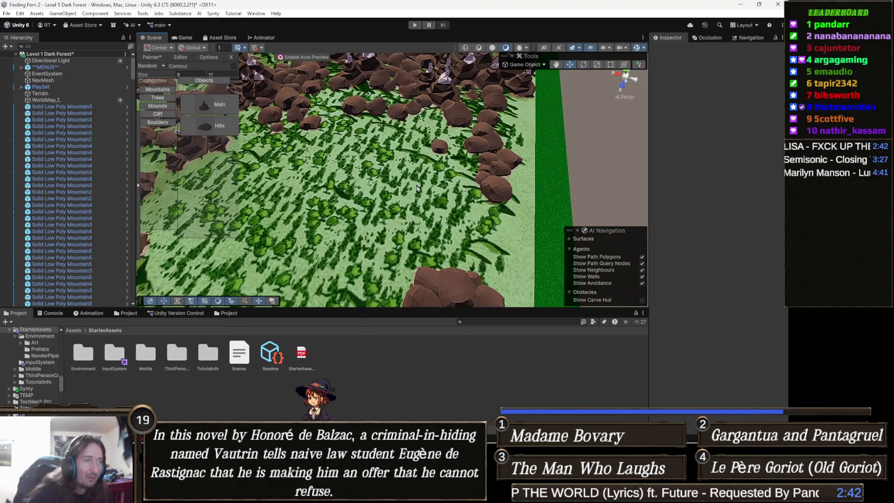
key(Up)
key(Right)
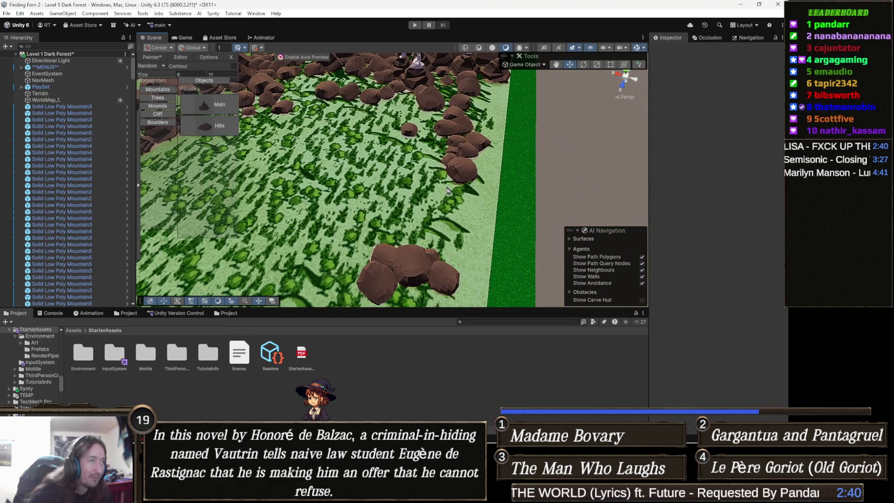
key(Right)
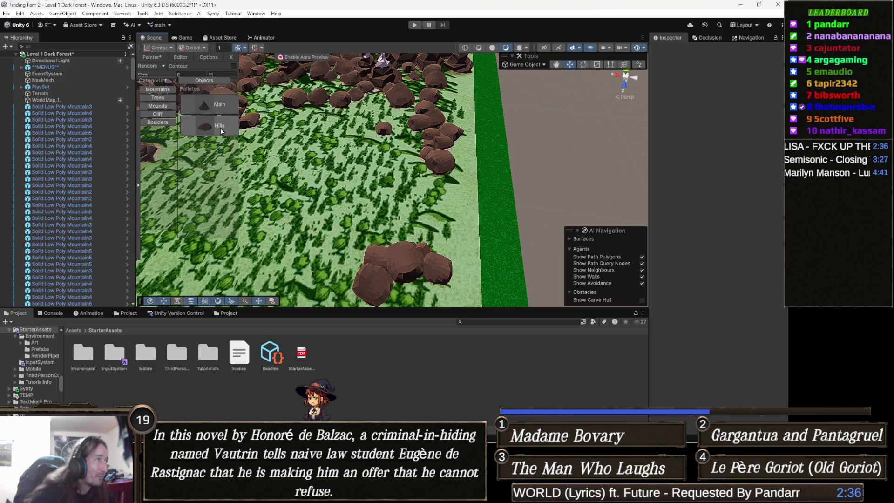
key(Down)
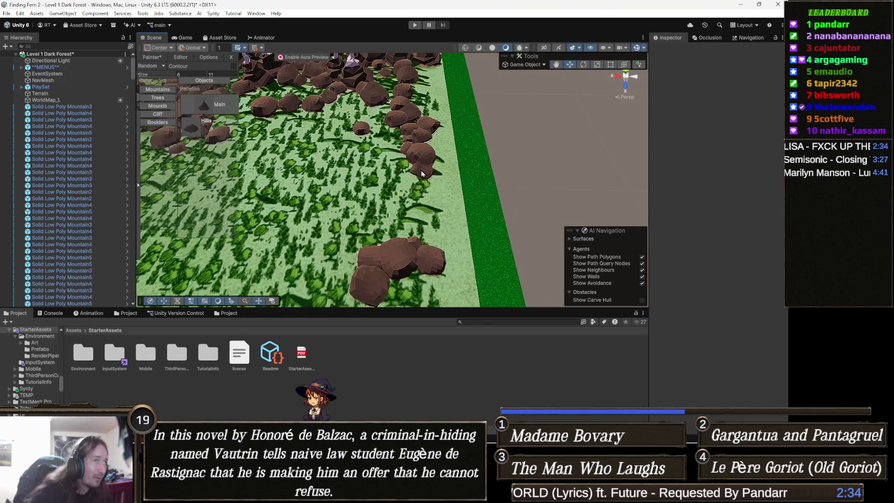
key(Left)
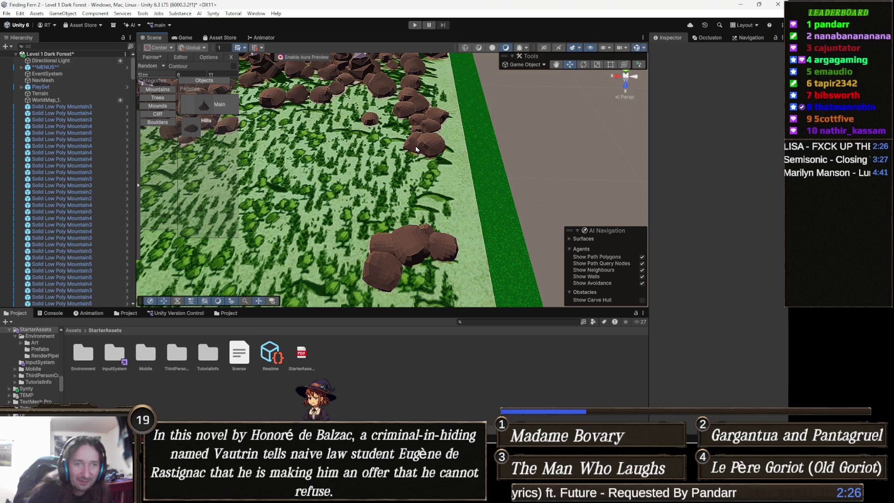
mouse_move(414, 155)
mouse_down()
mouse_move(434, 163)
mouse_move(425, 171)
mouse_up()
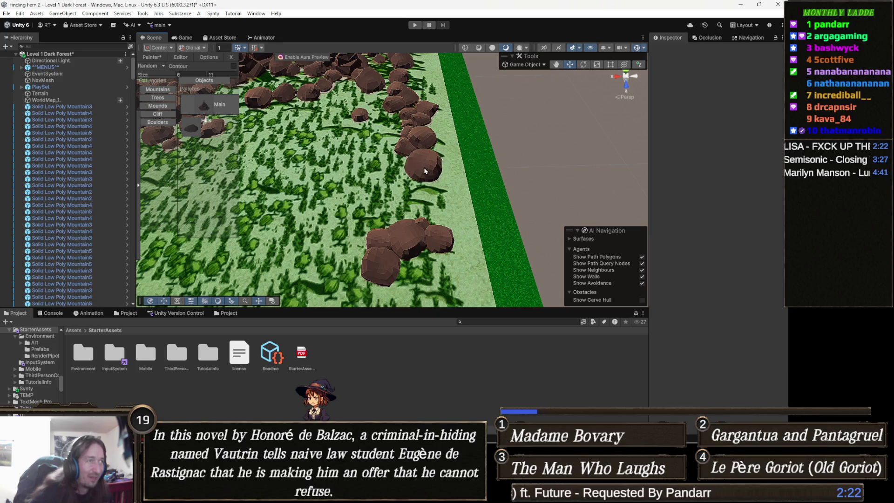
- Stamp three more boulders down the strip edge, linking the rock line to the lower cluster
key(Down)
key(Down)
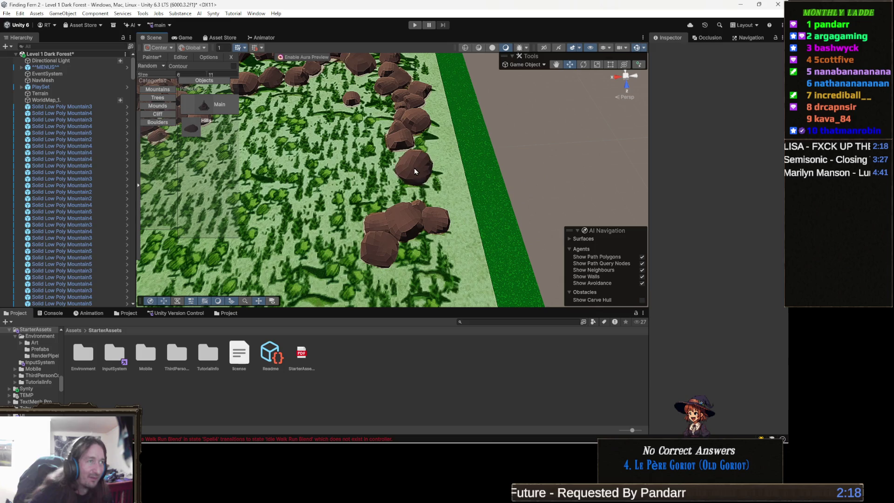
right_click(403, 150)
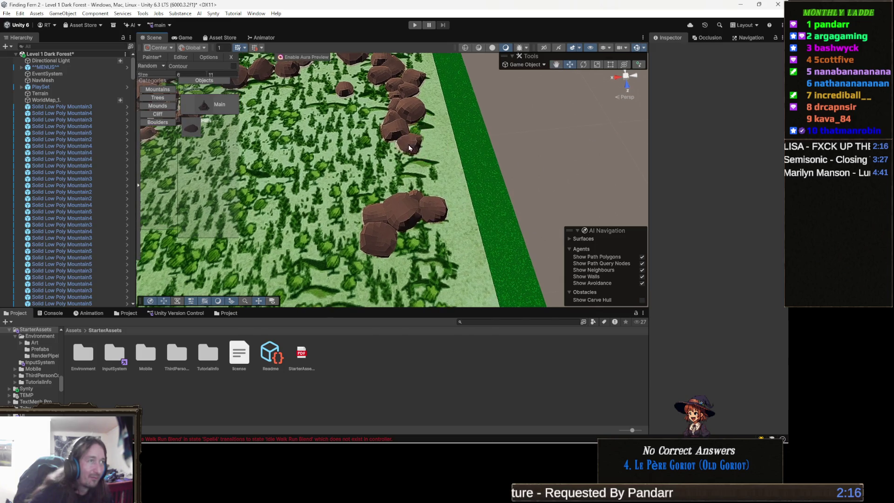
click(398, 148)
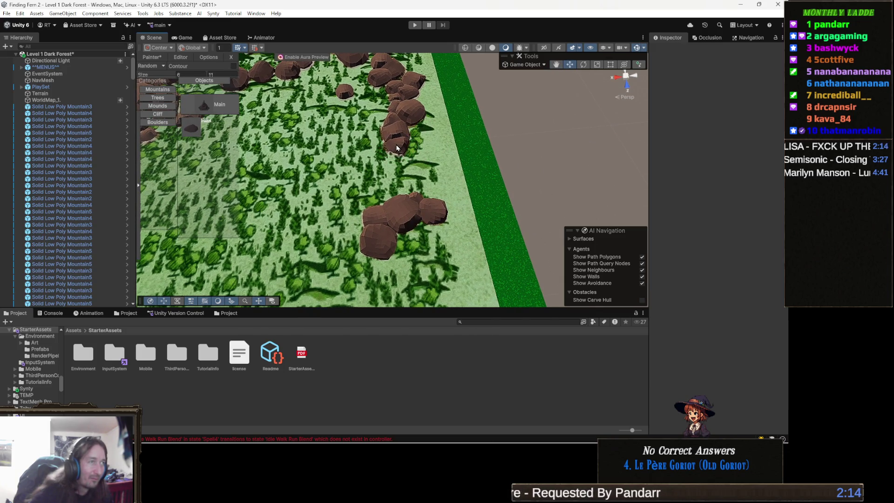
click(406, 160)
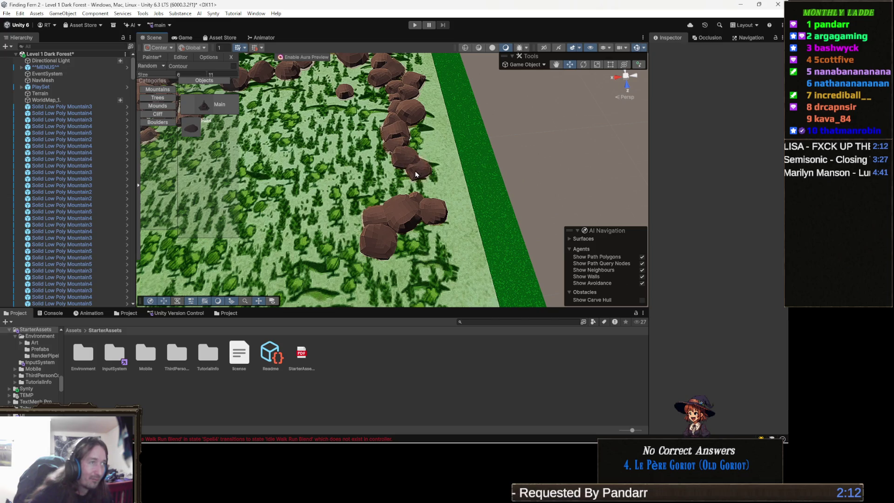
click(411, 176)
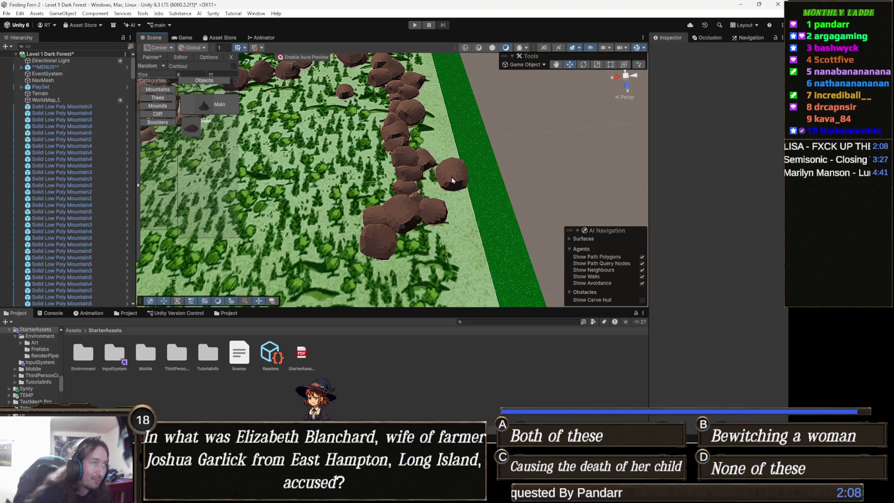
key(Left)
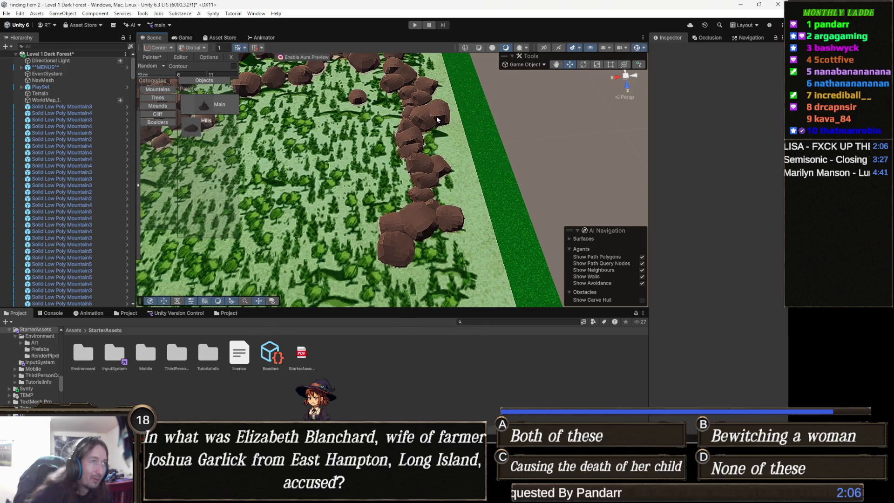
- Fly the camera over the rock hills and place a rock in the open grass
key(Up)
key(Up)
key(Up)
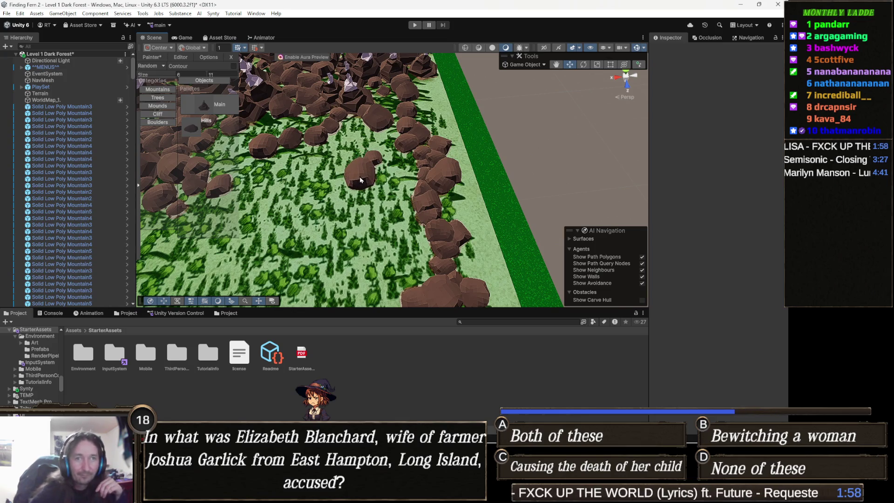
key(Up)
key(Right)
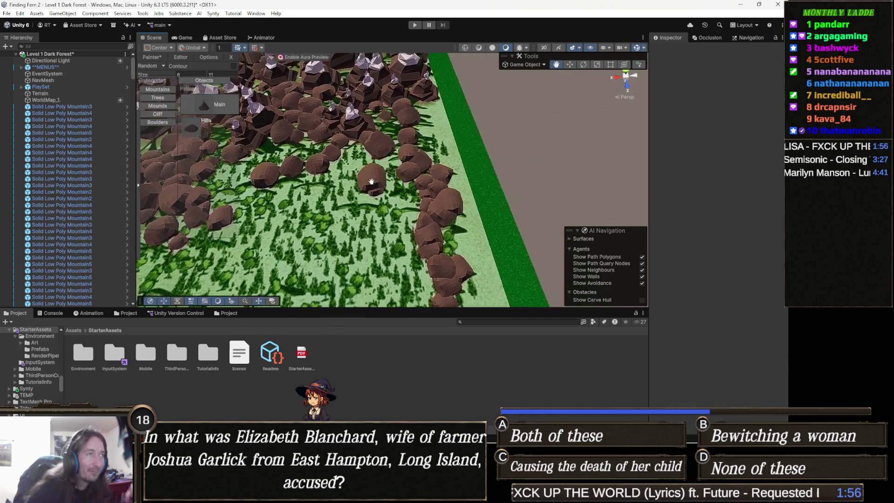
click(385, 149)
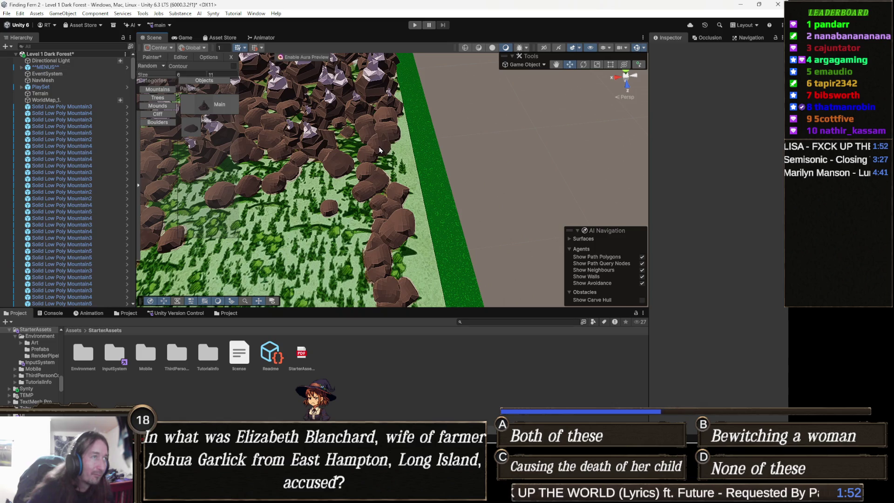
- Move across the terrain and drop another rounded boulder into the dense rock cluster
key(Left)
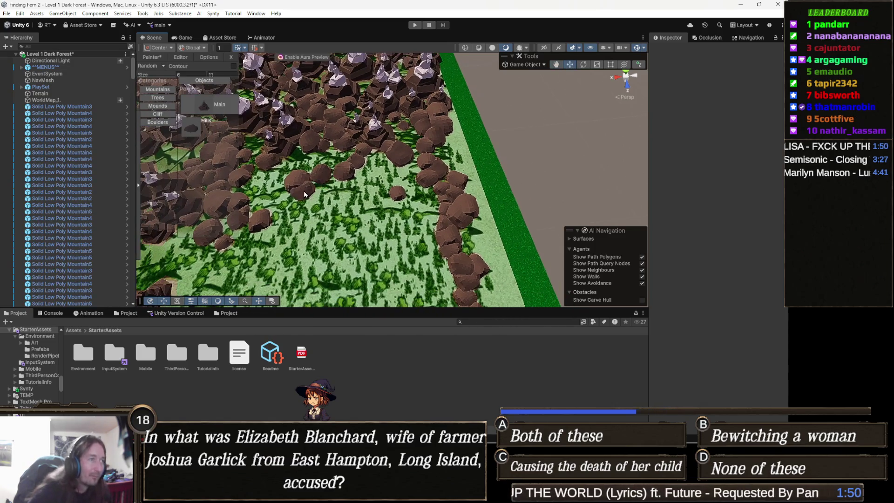
key(Left)
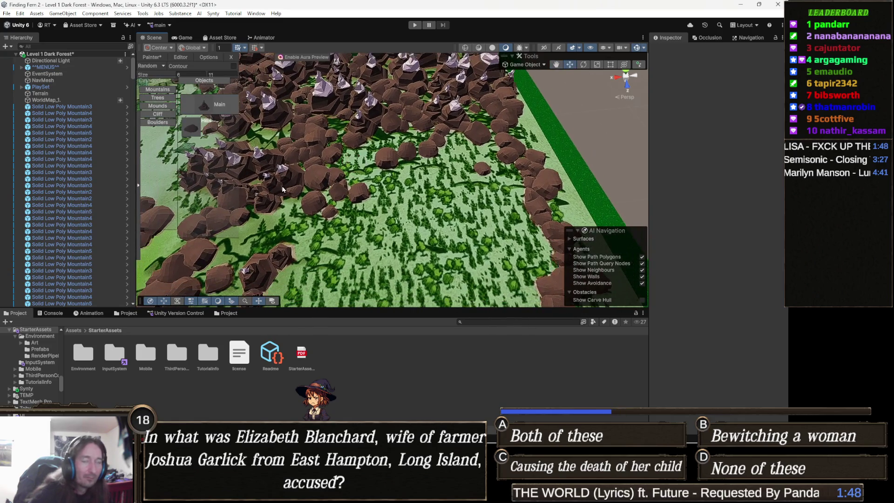
scroll(283, 190, down, 3)
key(Down)
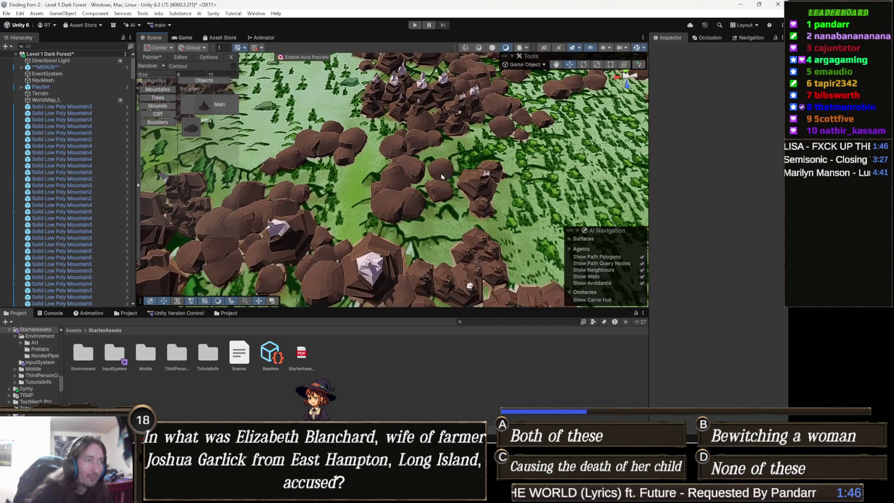
key(Down)
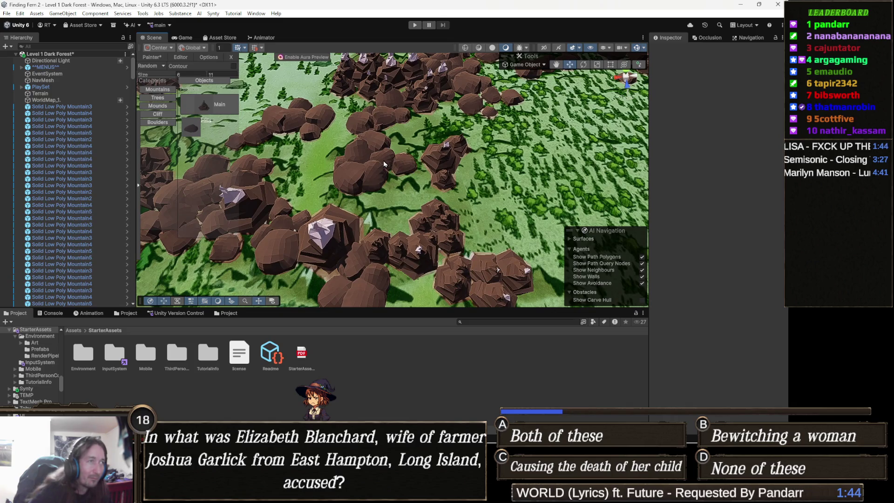
click(414, 189)
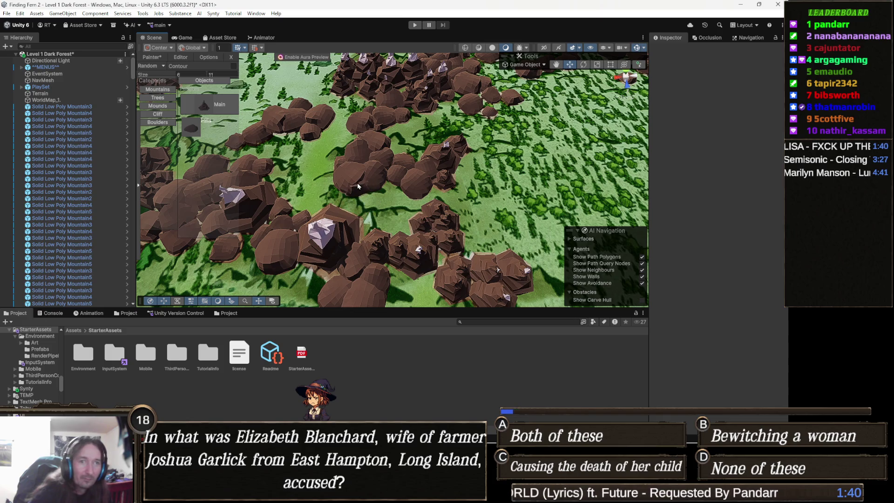
key(Down)
key(Down)
key(Down)
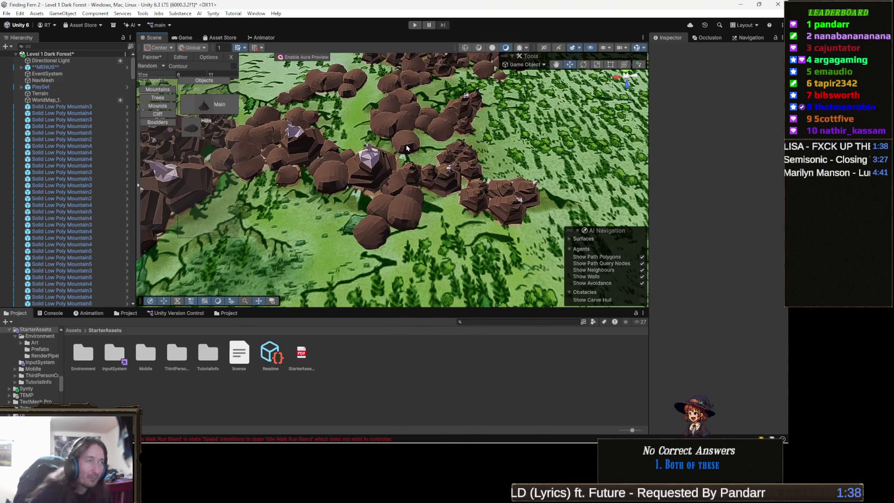
key(Down)
key(Down)
key(Down)
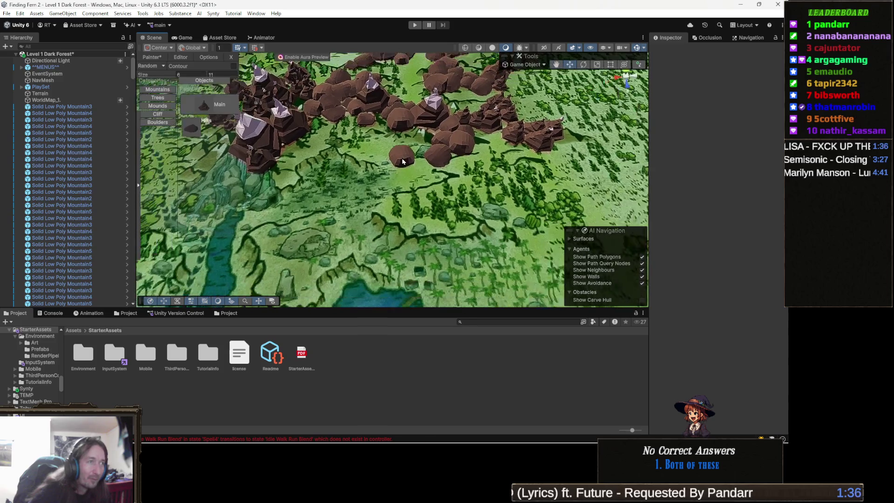
key(Down)
key(Down)
key(Down)
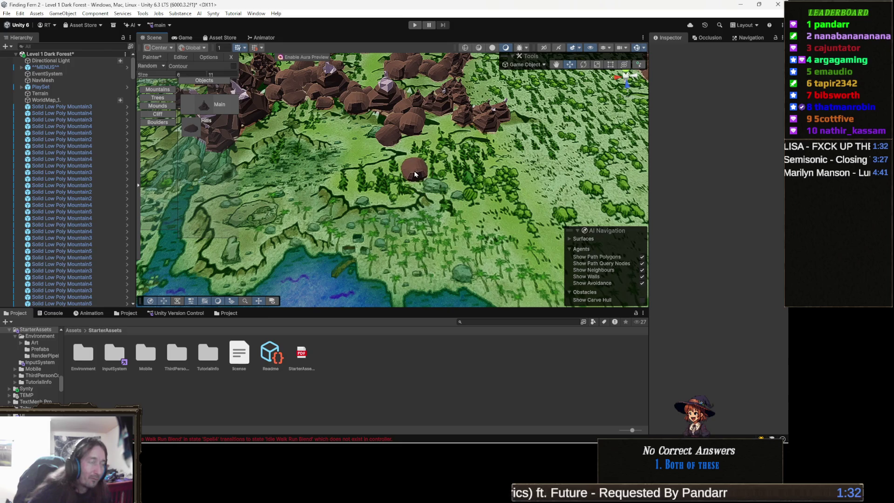
key(Up)
key(Up)
key(Up)
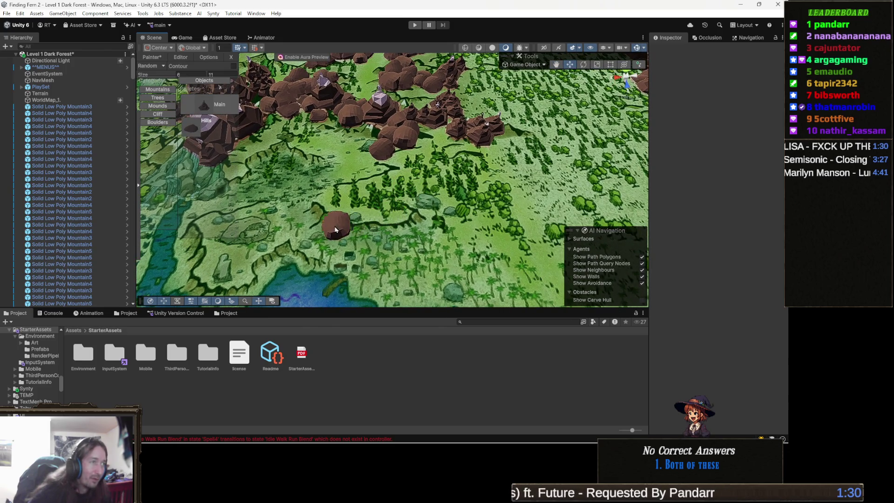
key(Up)
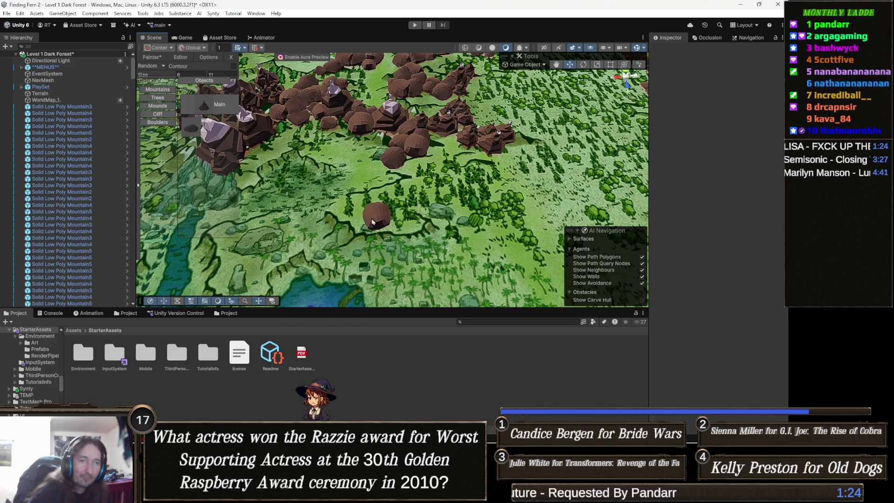
key(Up)
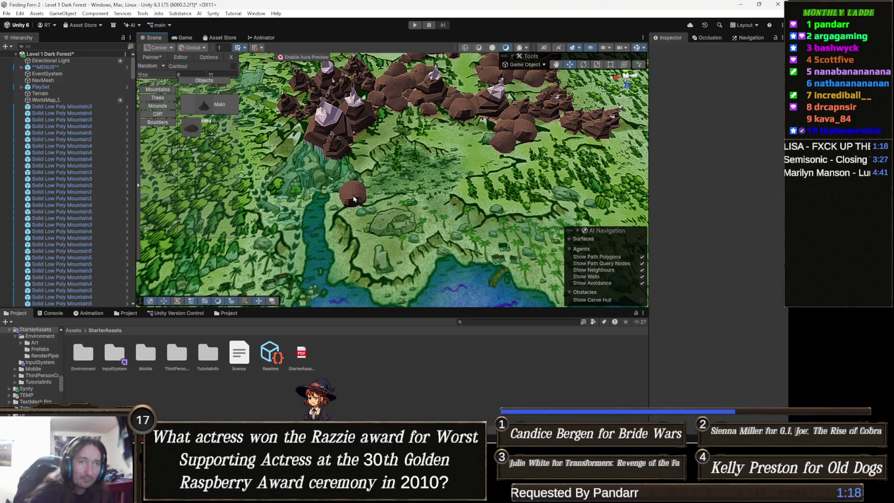
key(Up)
mouse_move(305, 204)
mouse_down()
mouse_move(349, 200)
mouse_move(354, 187)
mouse_up()
mouse_move(410, 190)
mouse_down()
mouse_move(457, 234)
mouse_move(479, 198)
mouse_up()
mouse_move(405, 191)
mouse_down()
mouse_move(377, 218)
mouse_move(435, 188)
mouse_move(409, 160)
mouse_move(410, 177)
mouse_move(433, 205)
mouse_up()
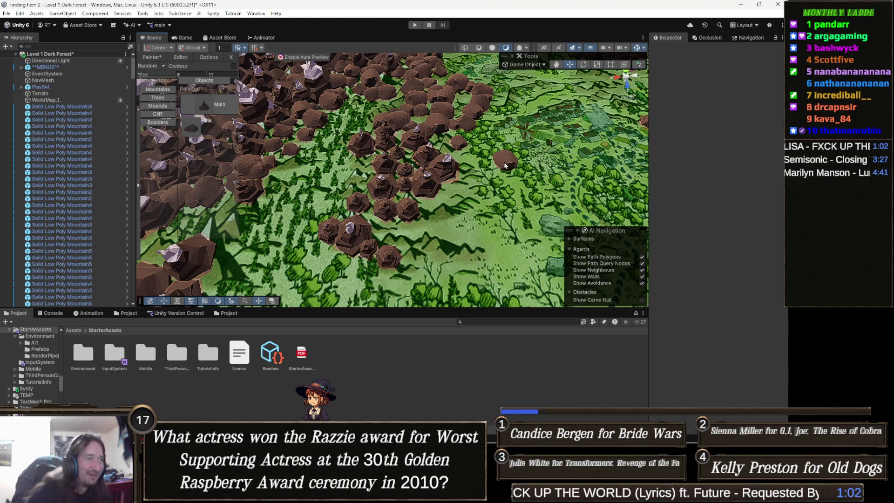
drag(445, 190, 398, 198)
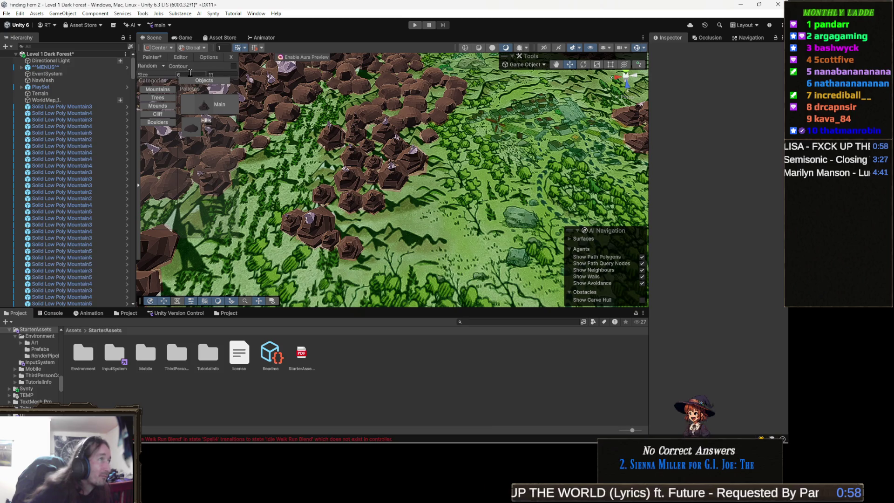
- Set the Painter size range to minimum 5 and maximum 8
text(5)
click(223, 76)
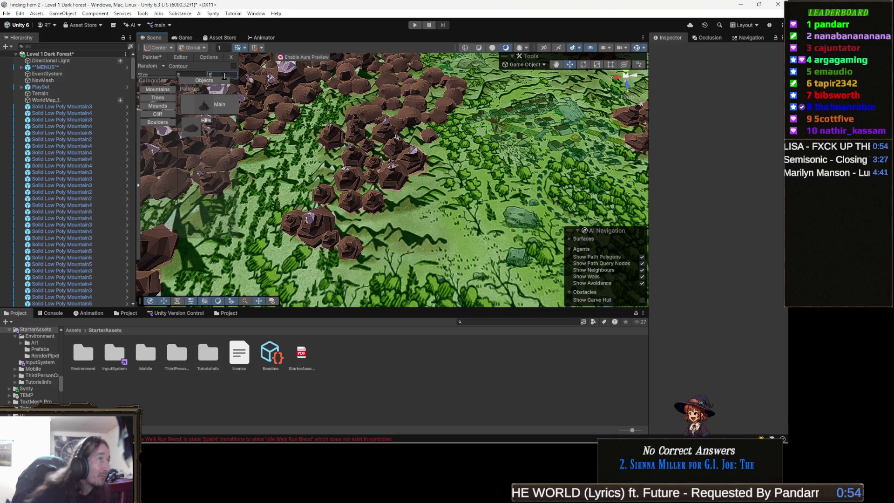
drag(405, 167, 394, 180)
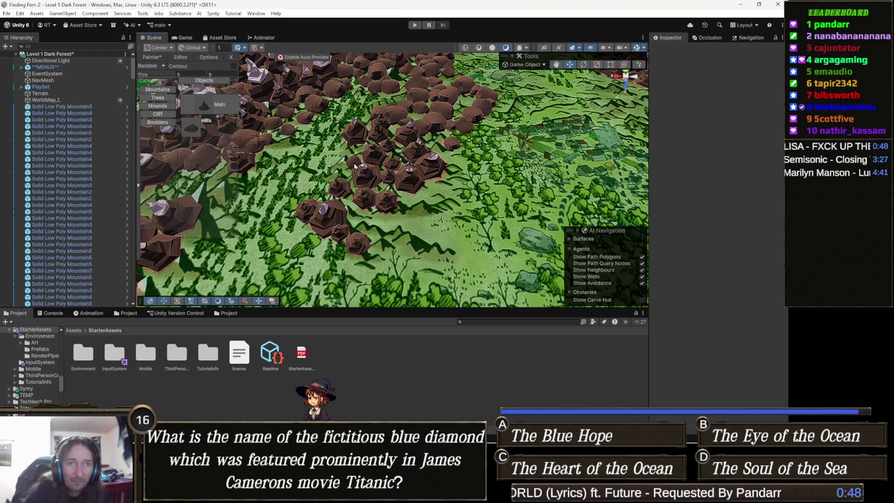
- Paint several small rounded boulders along the rock cluster's lower-right edge
scroll(423, 156, up, 2)
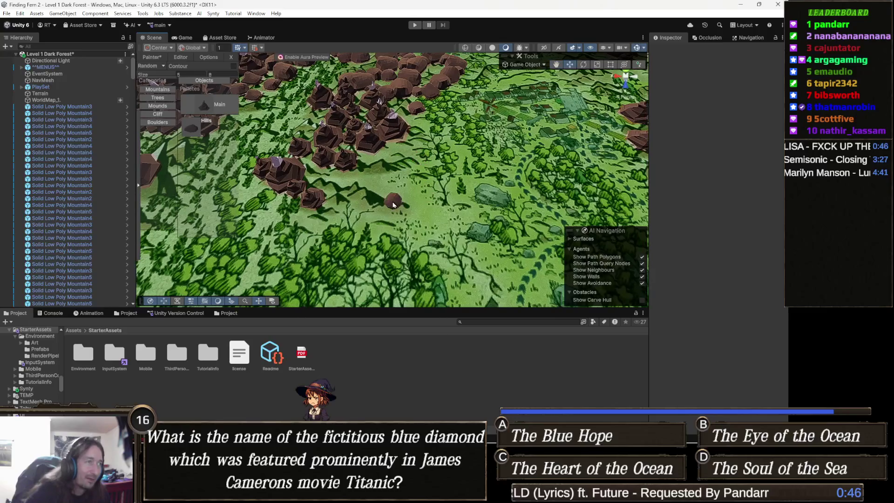
mouse_move(361, 188)
mouse_down()
mouse_move(407, 186)
mouse_move(389, 183)
mouse_move(447, 216)
mouse_move(482, 205)
mouse_move(458, 218)
mouse_move(455, 232)
mouse_move(468, 219)
mouse_up()
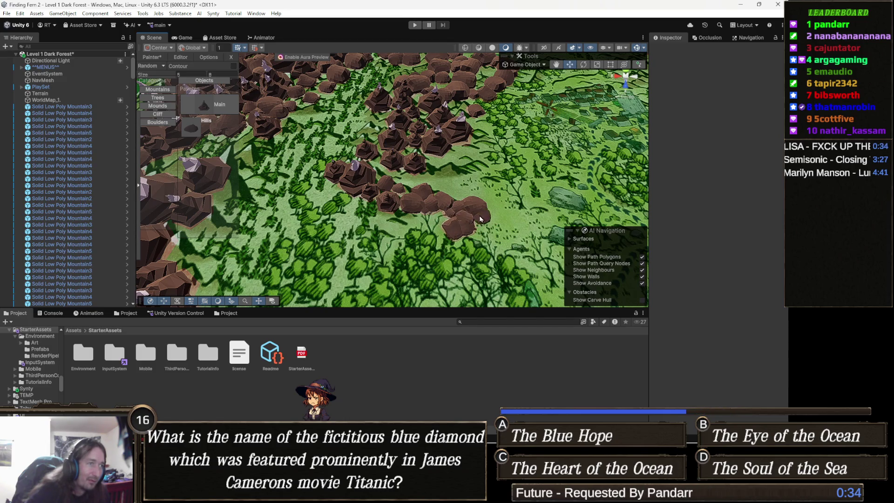
scroll(415, 199, down, 2)
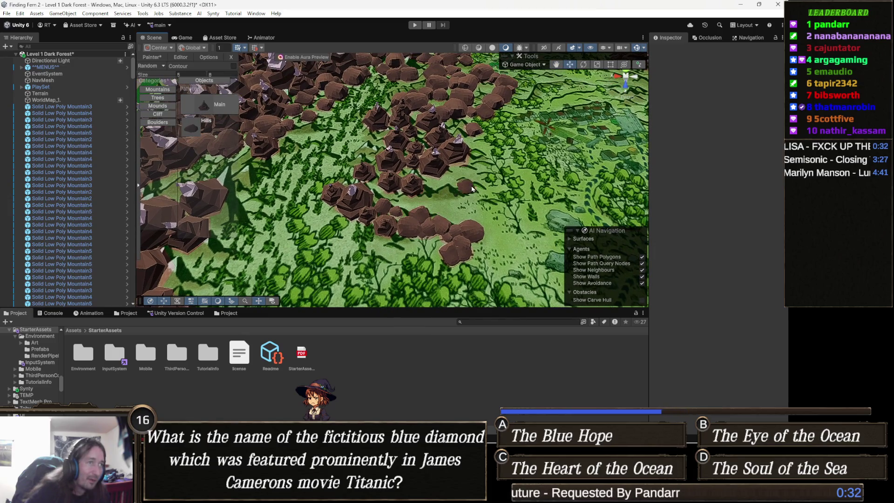
drag(465, 186, 437, 189)
scroll(431, 210, up, 3)
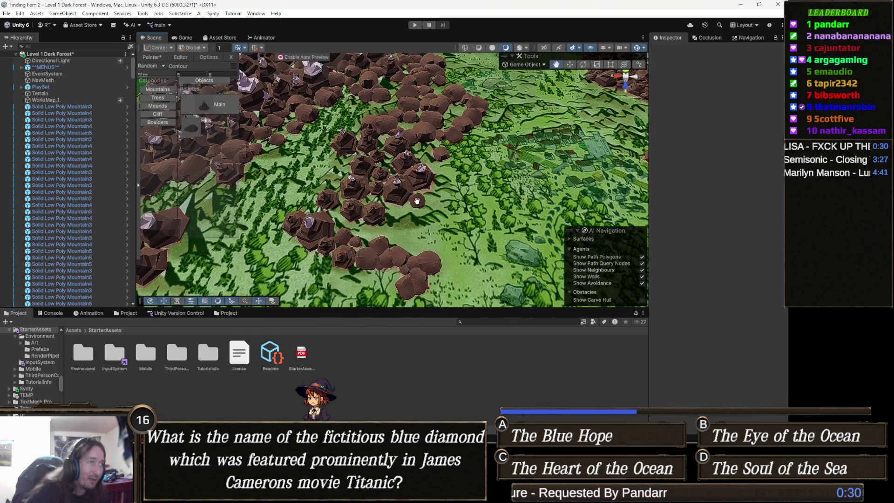
scroll(431, 212, up, 2)
scroll(391, 207, up, 2)
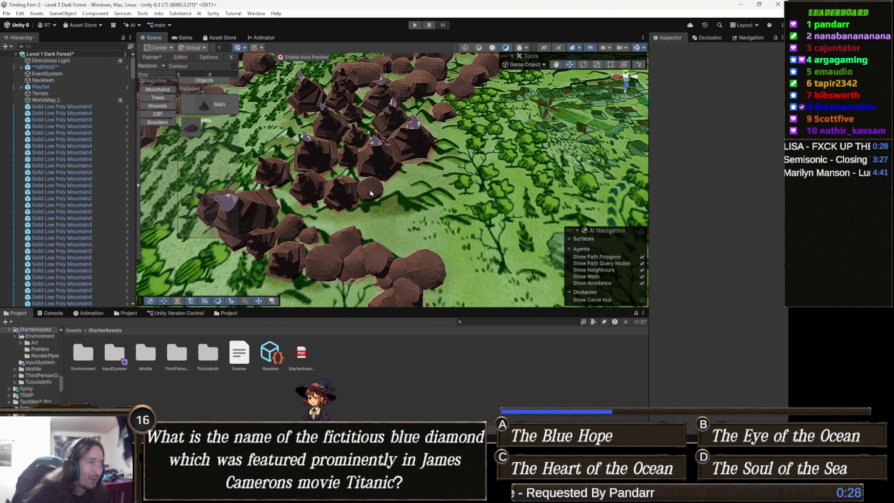
mouse_move(376, 206)
mouse_down()
mouse_move(431, 195)
mouse_move(443, 183)
mouse_move(465, 191)
mouse_move(450, 224)
mouse_move(465, 218)
mouse_up()
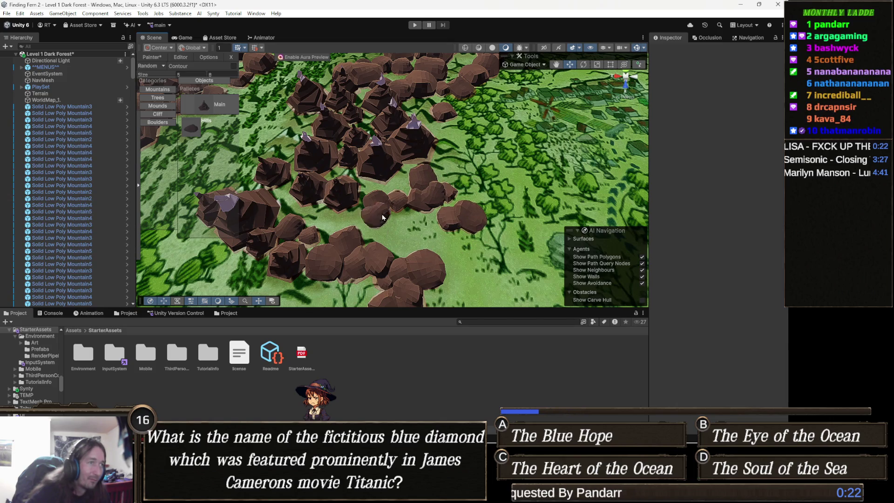
drag(375, 215, 406, 234)
click(493, 240)
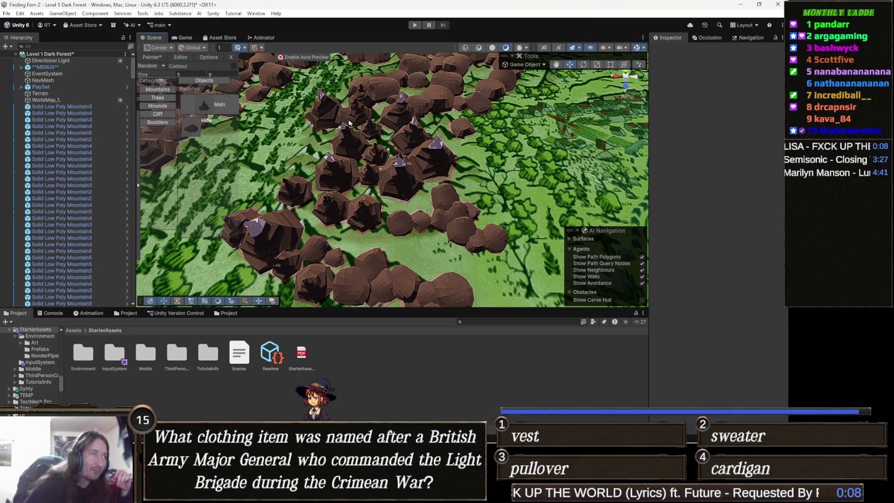
drag(431, 109, 450, 151)
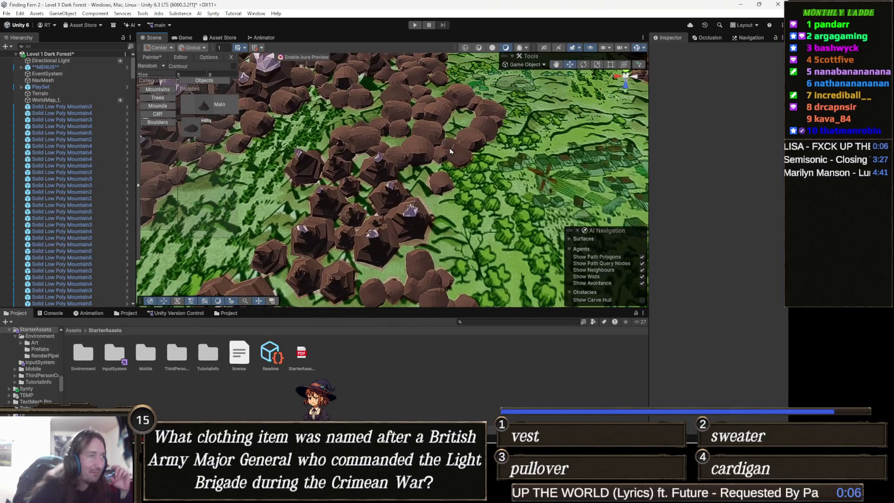
scroll(428, 172, up, 3)
drag(408, 196, 463, 202)
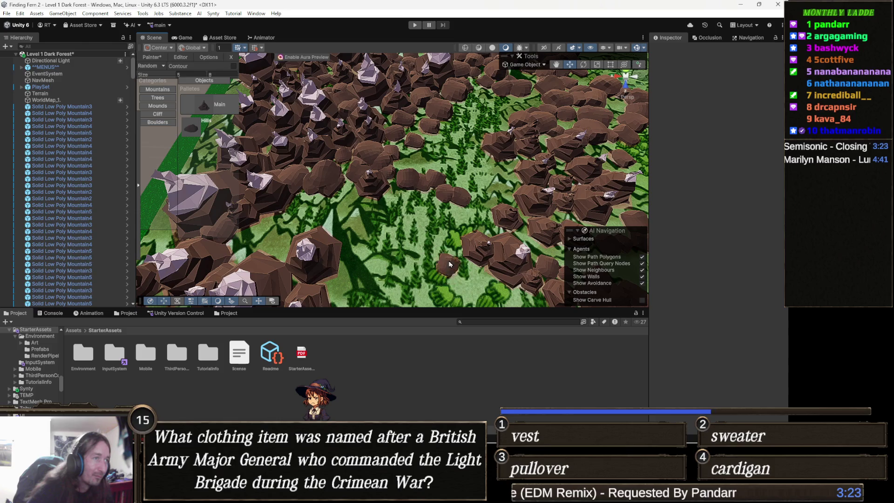
scroll(442, 247, down, 4)
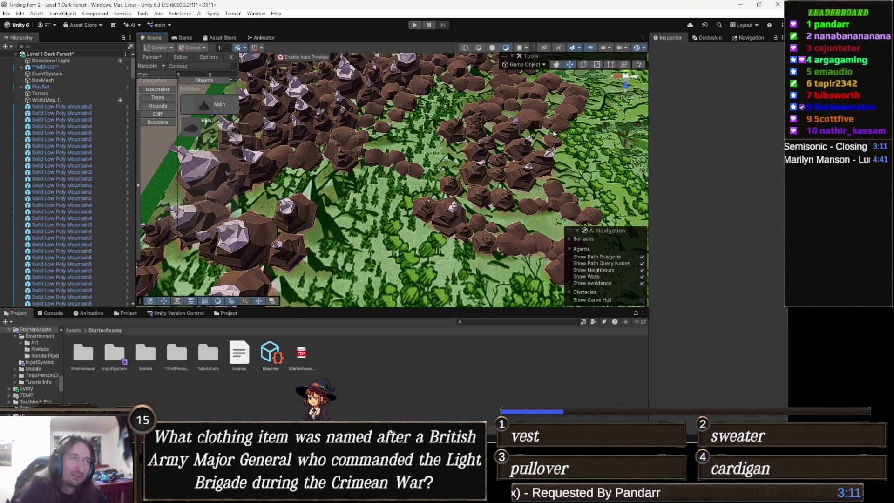
scroll(457, 169, down, 3)
scroll(456, 169, down, 5)
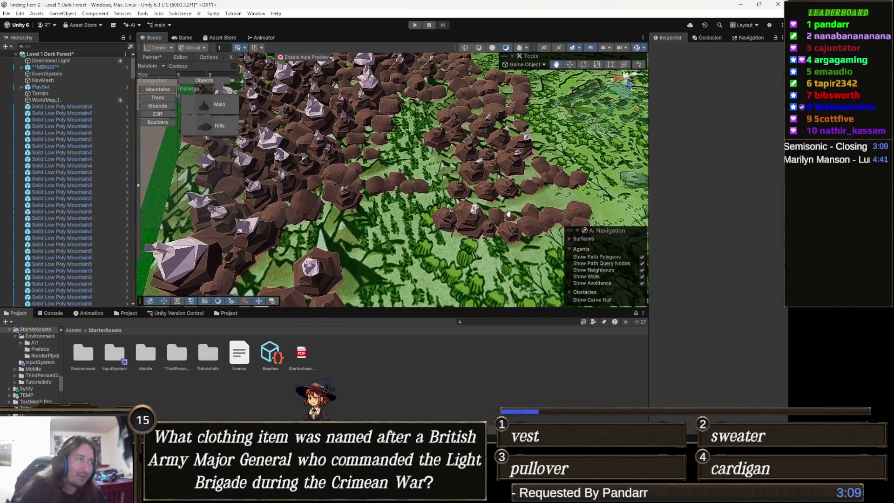
scroll(423, 177, up, 3)
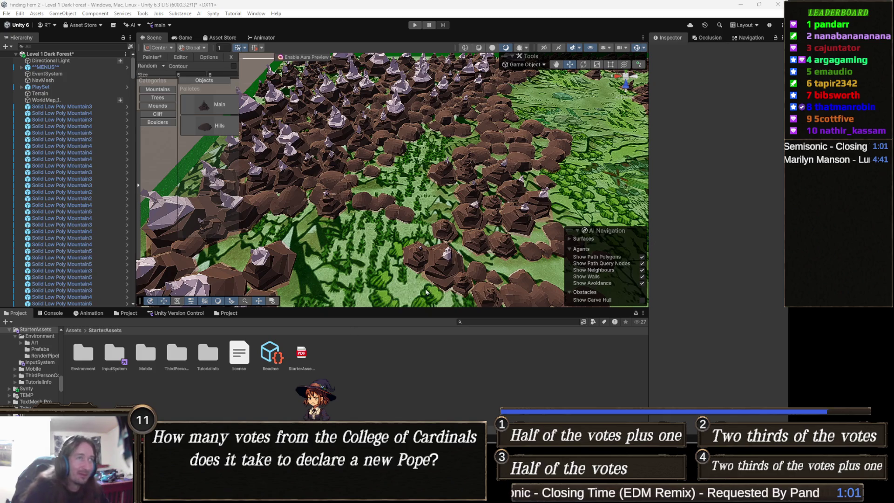
scroll(354, 198, down, 5)
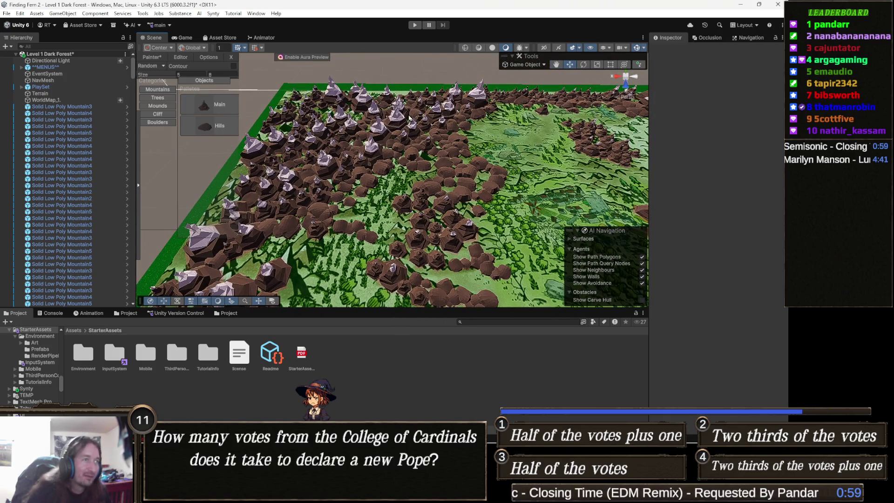
scroll(384, 132, up, 2)
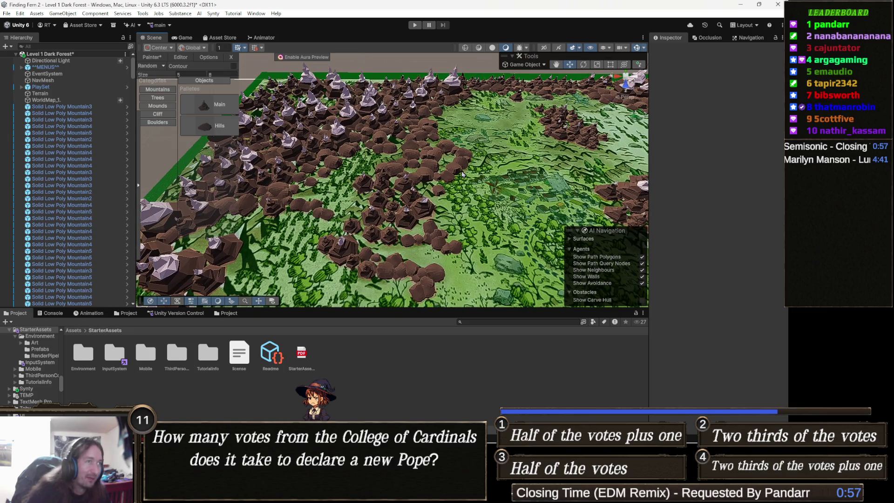
mouse_move(420, 213)
mouse_down()
mouse_move(406, 179)
mouse_move(385, 209)
mouse_up()
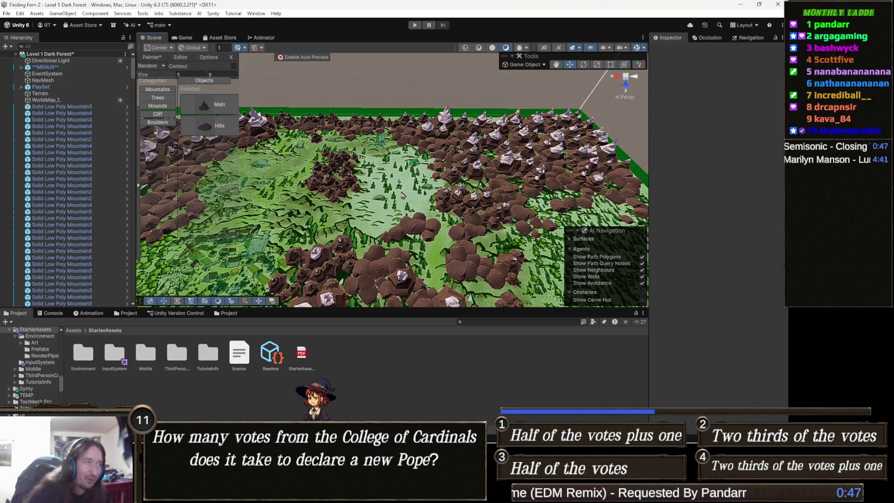
drag(360, 187, 478, 181)
drag(395, 189, 453, 181)
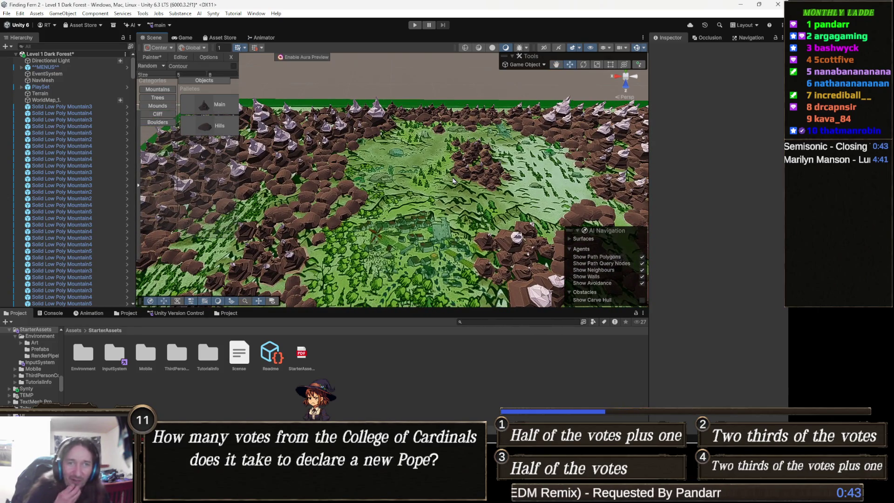